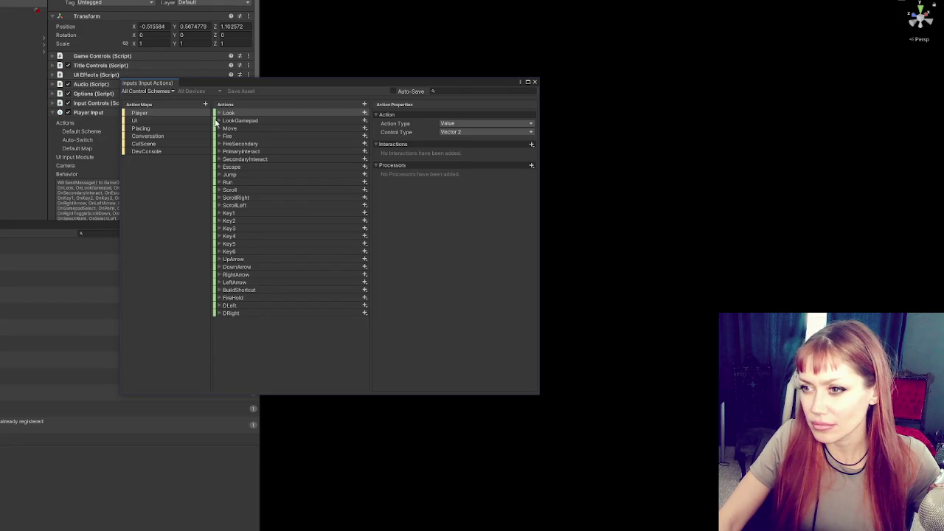
In the Input Actions window, reveal SecondaryInteract's bindings, Q [Keyboard] and Button East [Gamepad].
{"action": "left_click", "coordinate": [218, 144]}
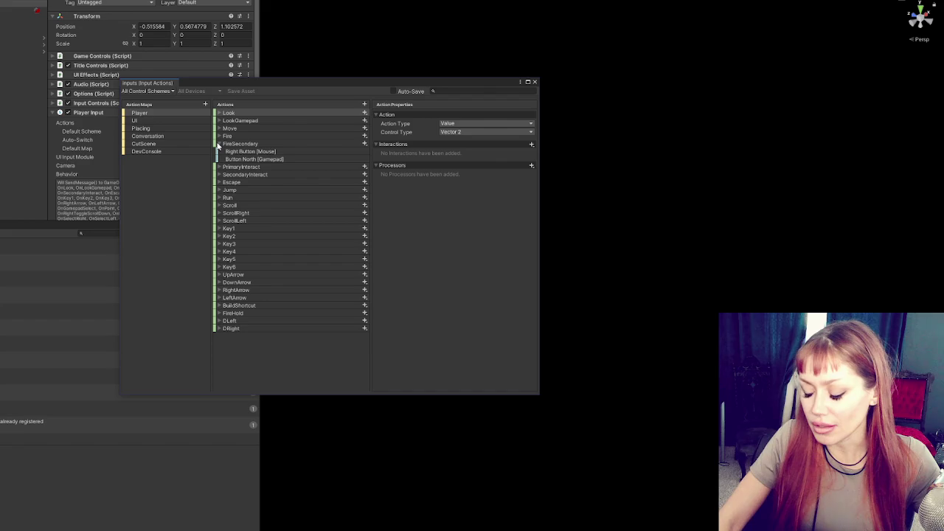
{"action": "left_click", "coordinate": [218, 145]}
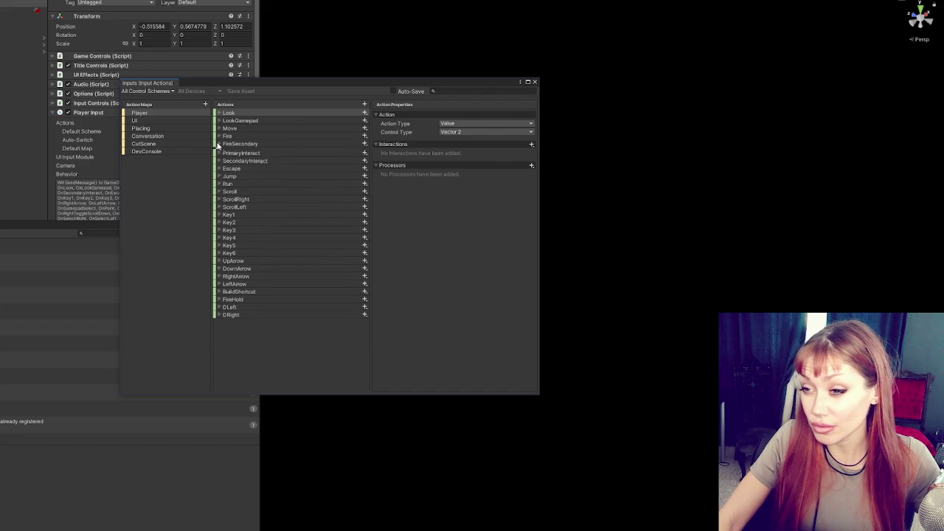
{"action": "left_click", "coordinate": [219, 158]}
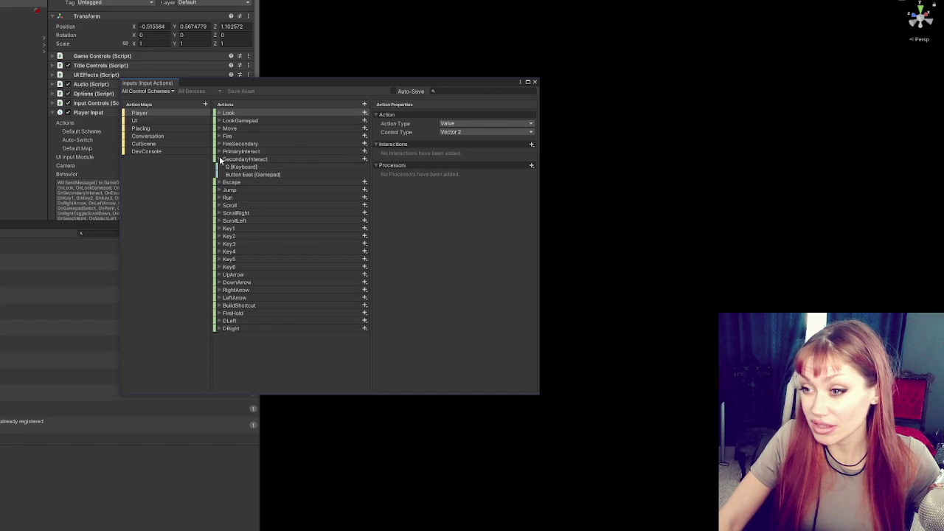
{"action": "left_click", "coordinate": [244, 160]}
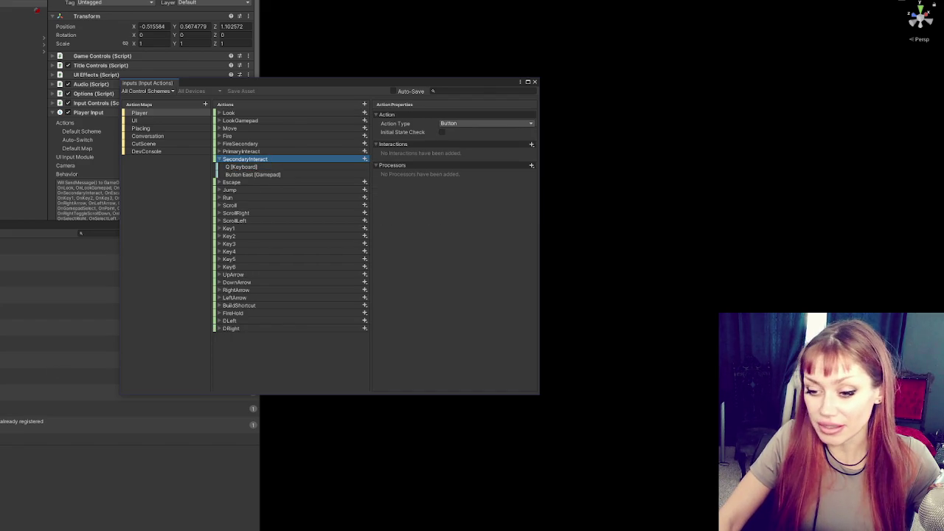
Switch to InputControls.cs in the code editor and search for 'secondaryinteract'.
{"action": "key", "text": "alt+Tab"}
{"action": "key", "text": "ctrl+f"}
{"action": "type", "text": "secondar"}
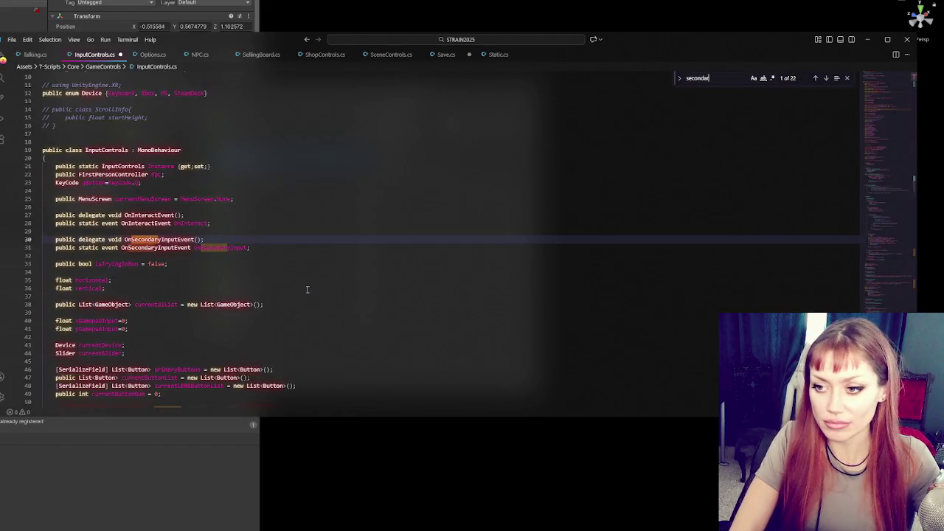
{"action": "type", "text": "yinteract"}
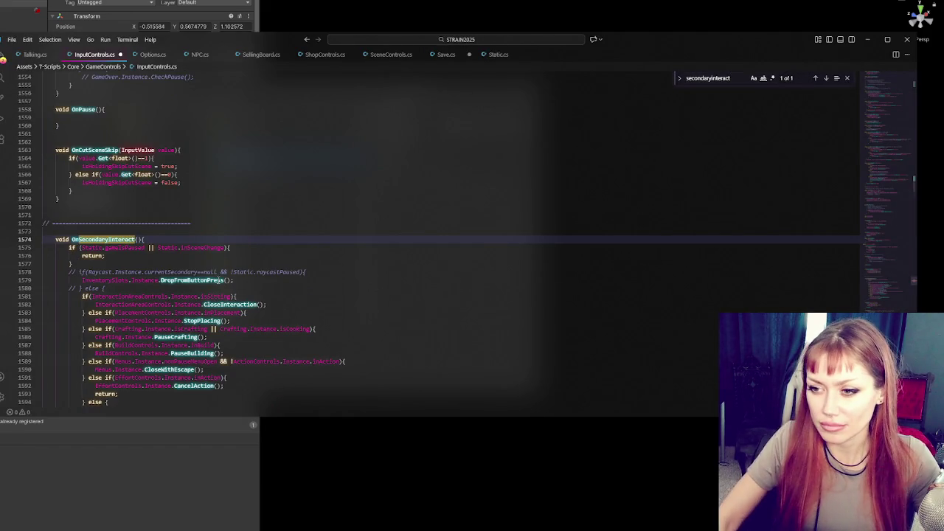
Bring OnSecondaryInteract into view near line 1574 and inspect its DropFromButtonPress call on line 1579.
{"action": "scroll", "coordinate": [141, 208], "scroll_direction": "down", "scroll_amount": 3}
{"action": "double_click", "coordinate": [190, 196]}
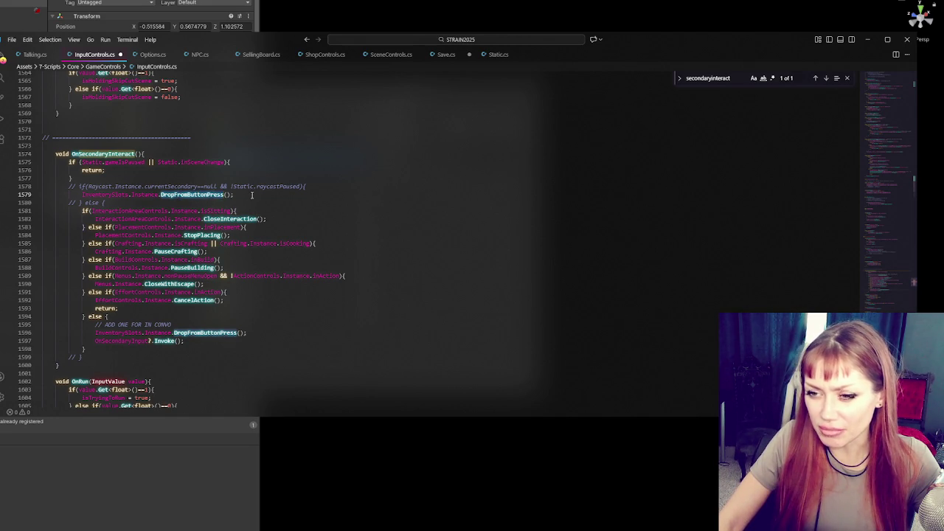
{"action": "left_click", "coordinate": [252, 196]}
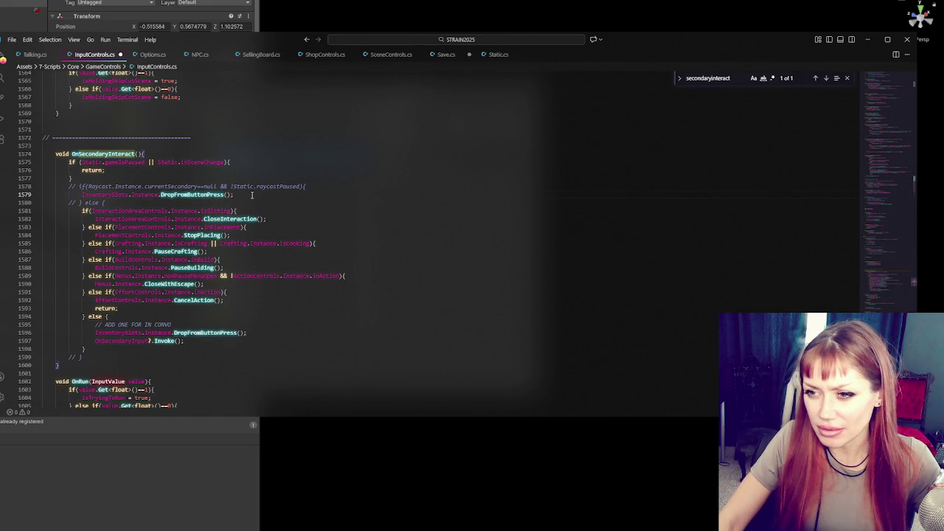
Delete the commented Raycast if/else lines and comment out the DropFromButtonPress call on line 1579.
{"action": "left_click", "coordinate": [339, 185]}
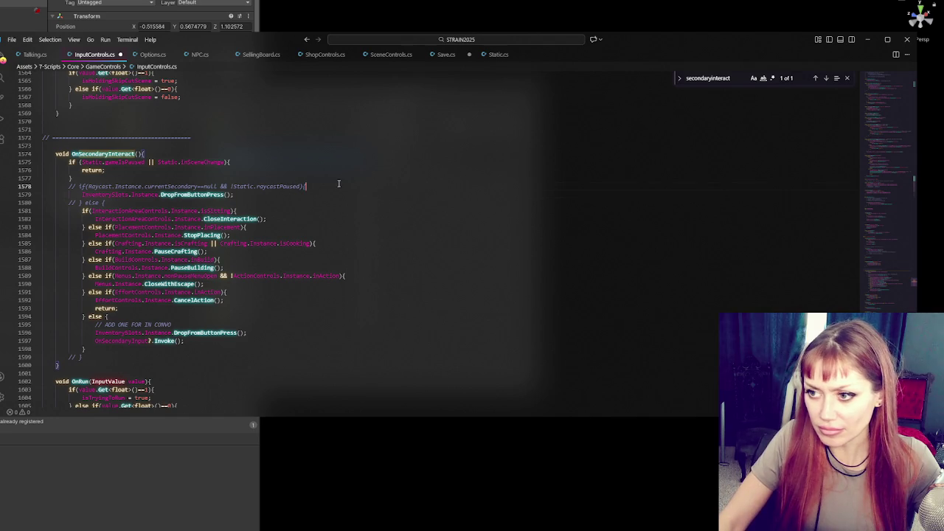
{"action": "key", "text": "shift+Home"}
{"action": "key", "text": "BackSpace"}
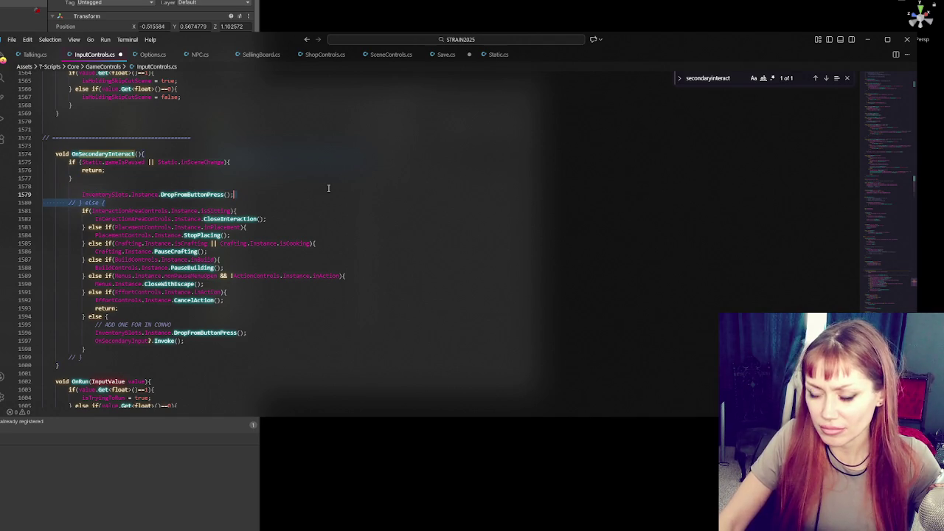
{"action": "key", "text": "BackSpace"}
{"action": "key", "text": "ctrl+slash"}
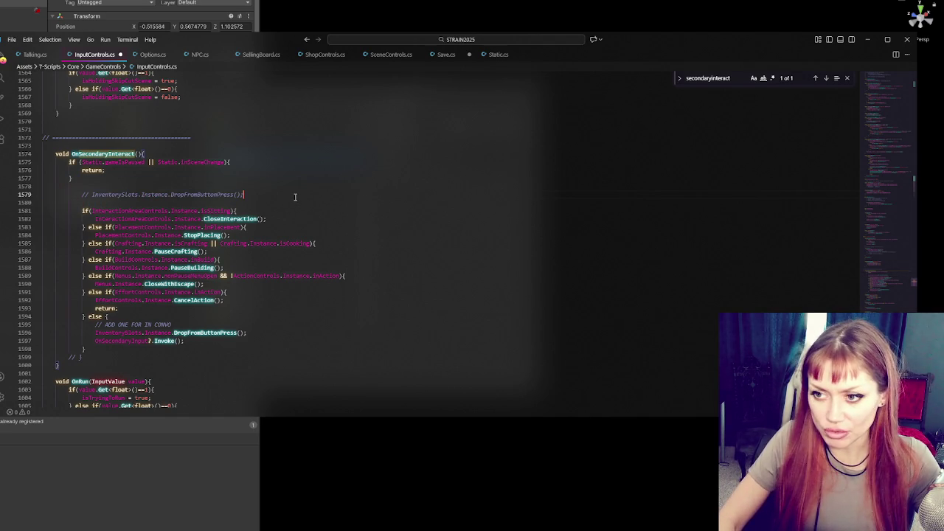
Add a new '} else if(){' branch after the return statement.
{"action": "double_click", "coordinate": [204, 332]}
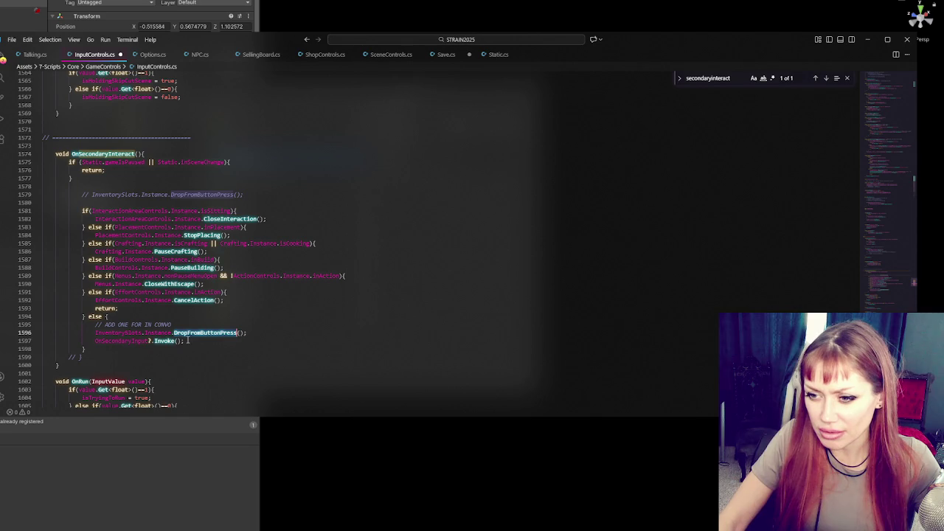
{"action": "double_click", "coordinate": [193, 300]}
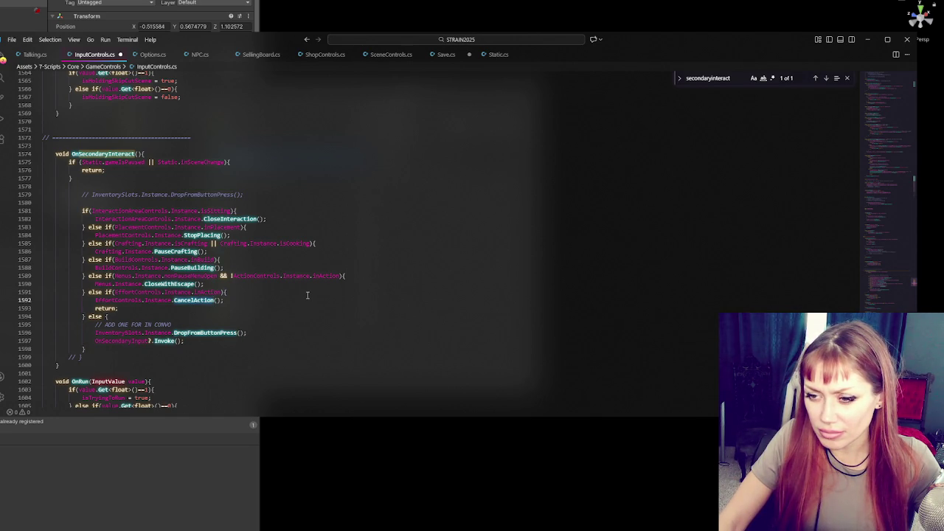
{"action": "left_click", "coordinate": [142, 315]}
{"action": "left_click", "coordinate": [126, 340]}
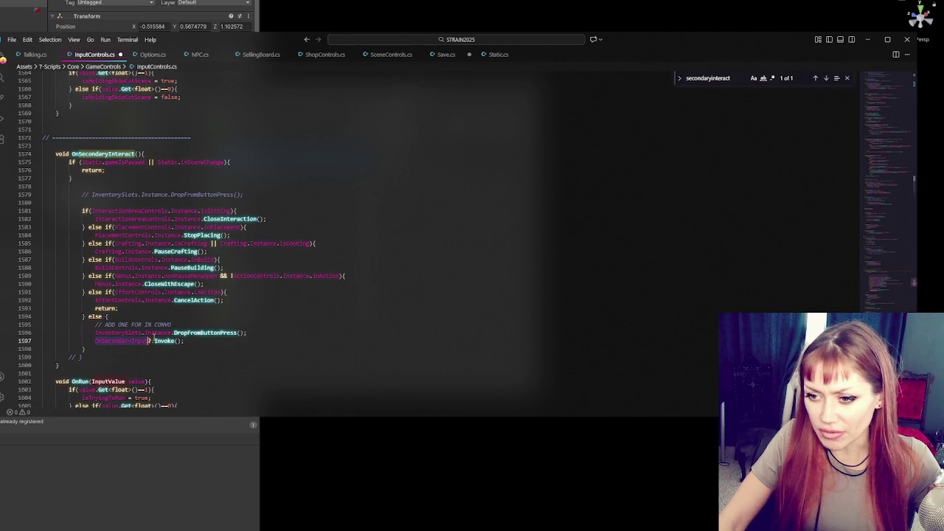
{"action": "left_click", "coordinate": [140, 332]}
{"action": "left_click", "coordinate": [144, 312]}
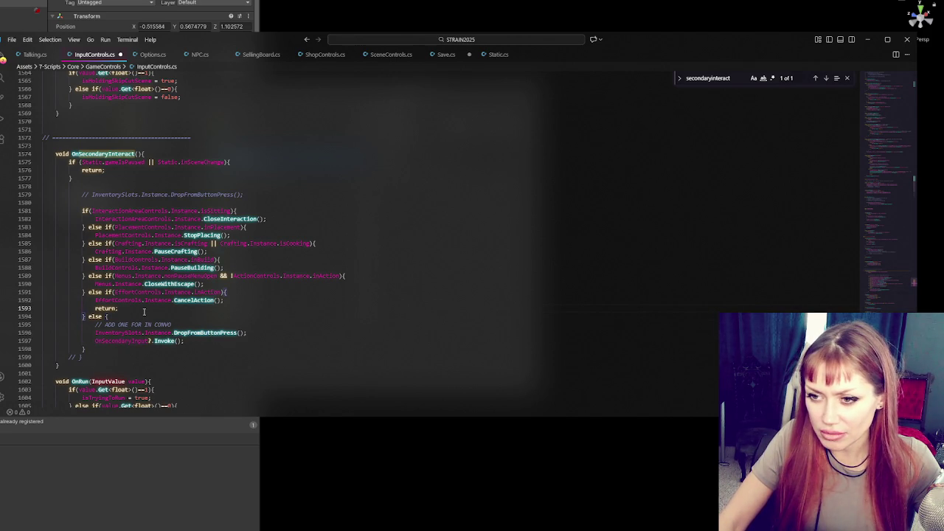
{"action": "key", "text": "Return"}
{"action": "type", "text": "}"}
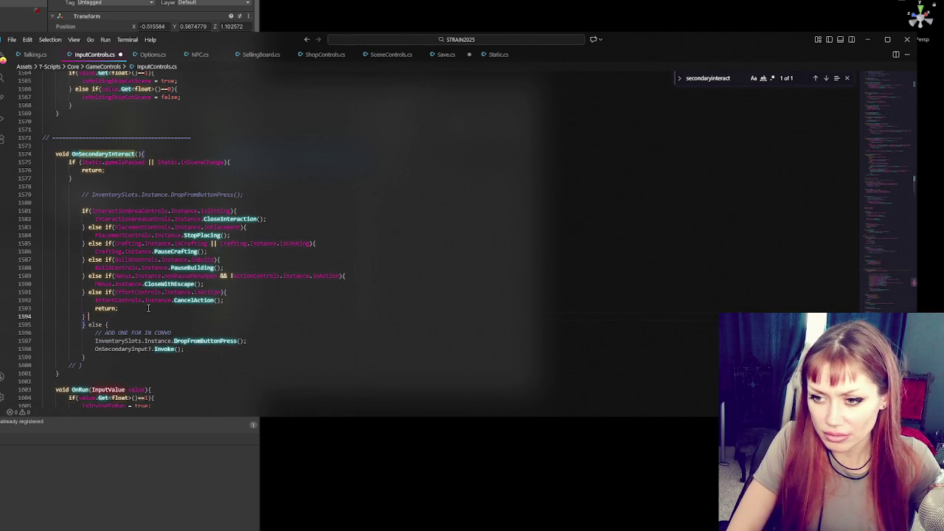
{"action": "type", "text": " else if(){"}
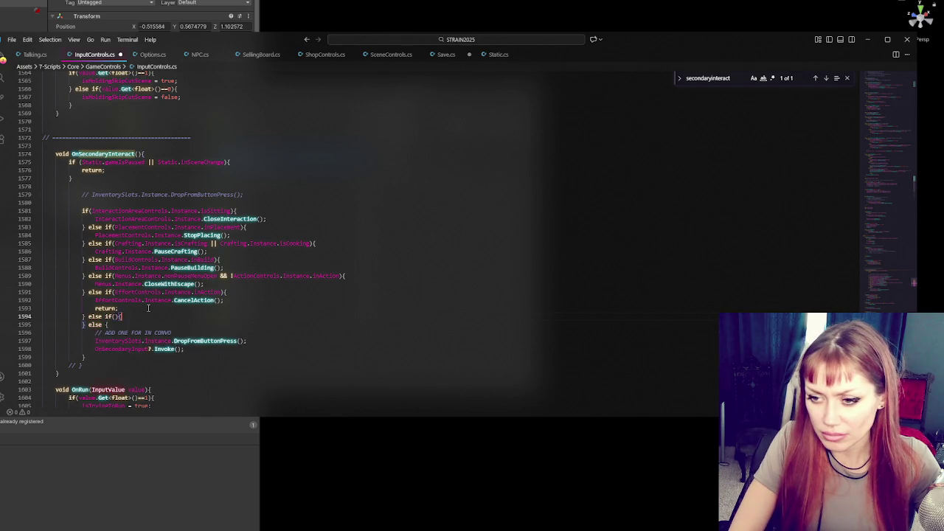
{"action": "key", "text": "Return"}
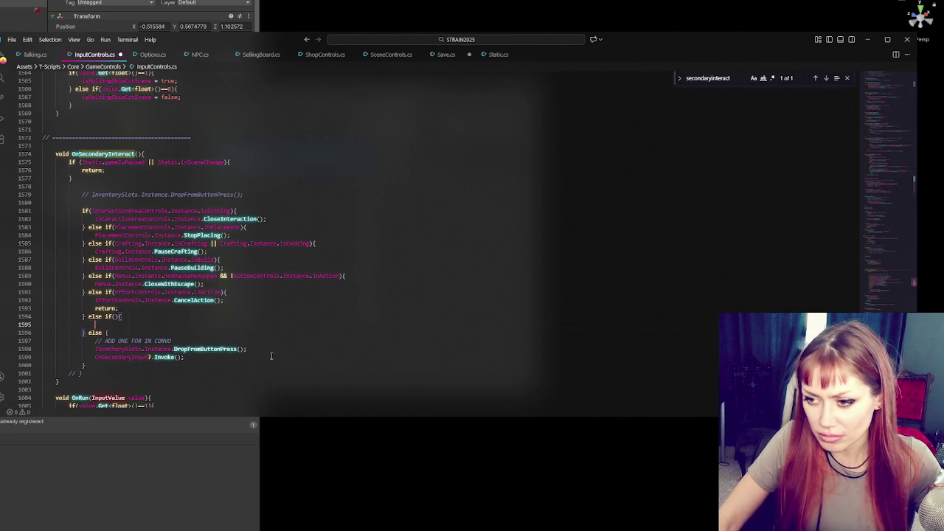
Move OnSecondaryInput?.Invoke() into the new branch with condition OnSecondaryInput!=null, then return to Unity.
{"action": "left_click_drag", "start_coordinate": [273, 357], "coordinate": [279, 346]}
{"action": "key", "text": "ctrl+x"}
{"action": "left_click", "coordinate": [151, 321]}
{"action": "key", "text": "ctrl+v"}
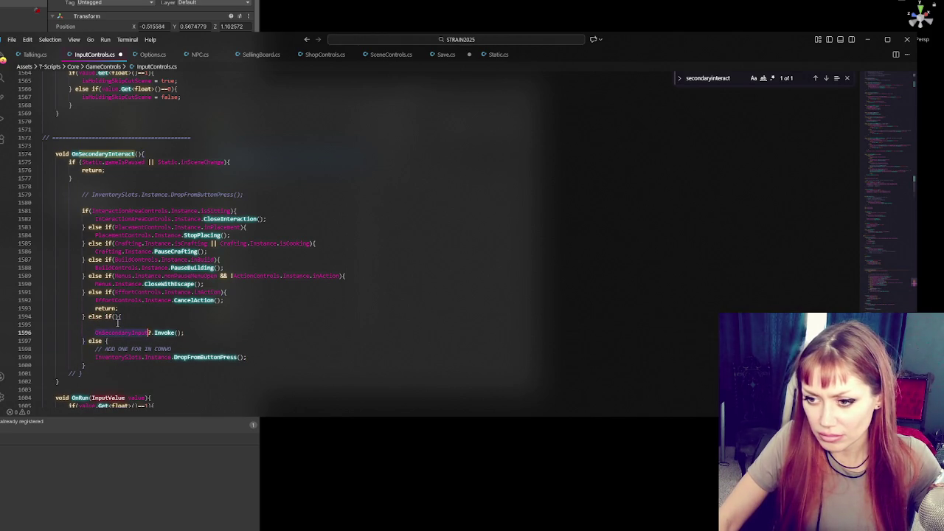
{"action": "type", "text": "OnSecondaryInput!=null"}
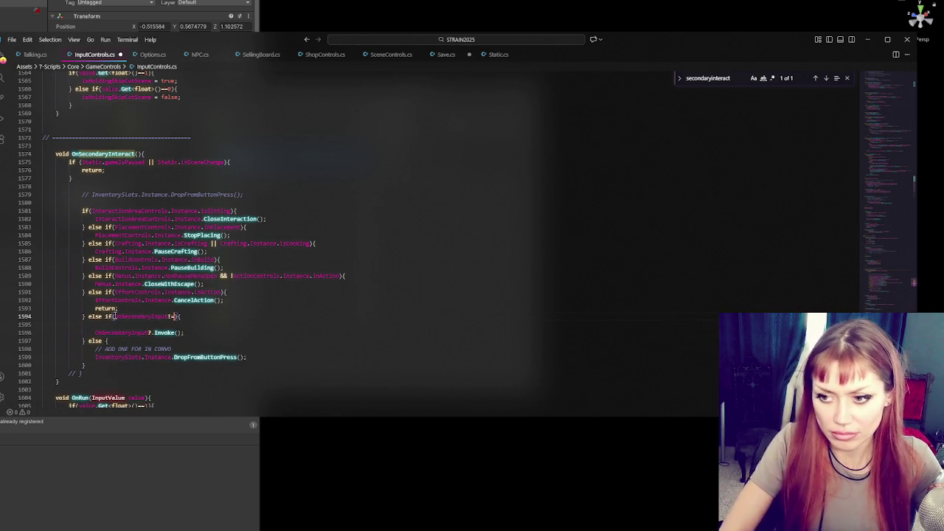
{"action": "type", "text": "ll"}
{"action": "key", "text": "Down"}
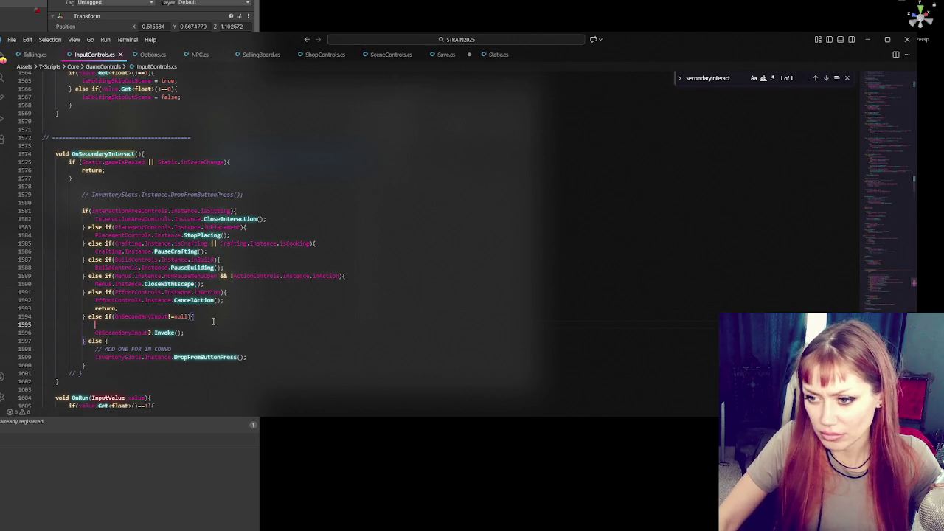
{"action": "key", "text": "Delete"}
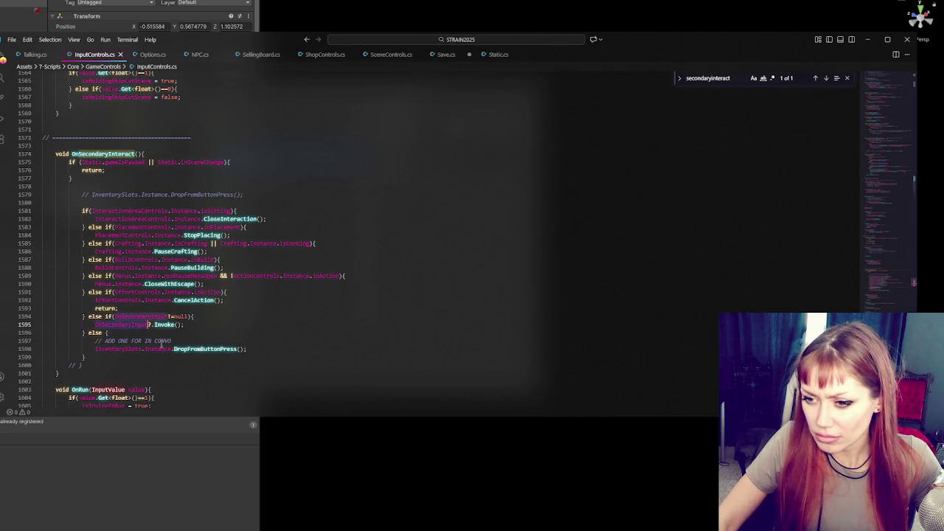
{"action": "left_click", "coordinate": [250, 338]}
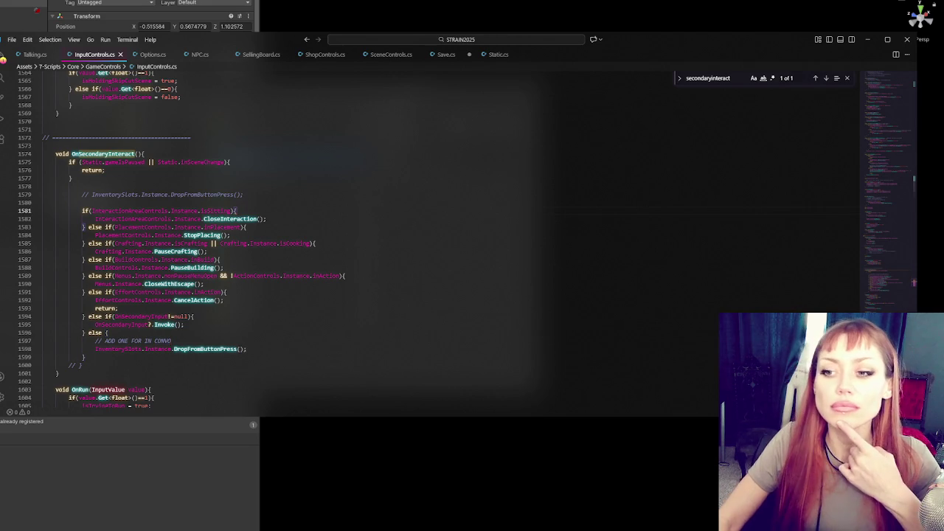
{"action": "key", "text": "alt+Tab"}
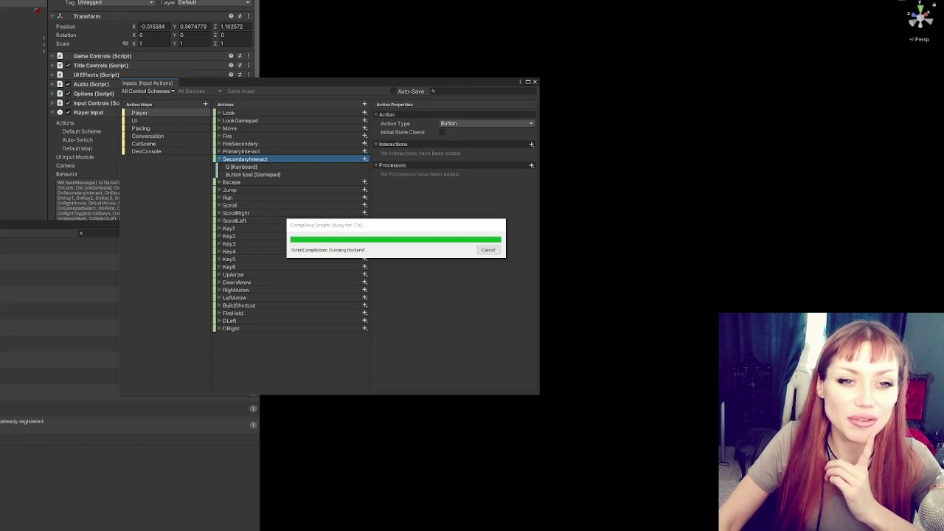
After scripts recompile, close the Input Actions window and run the game to the STRAIN title menu.
{"action": "left_click", "coordinate": [535, 82]}
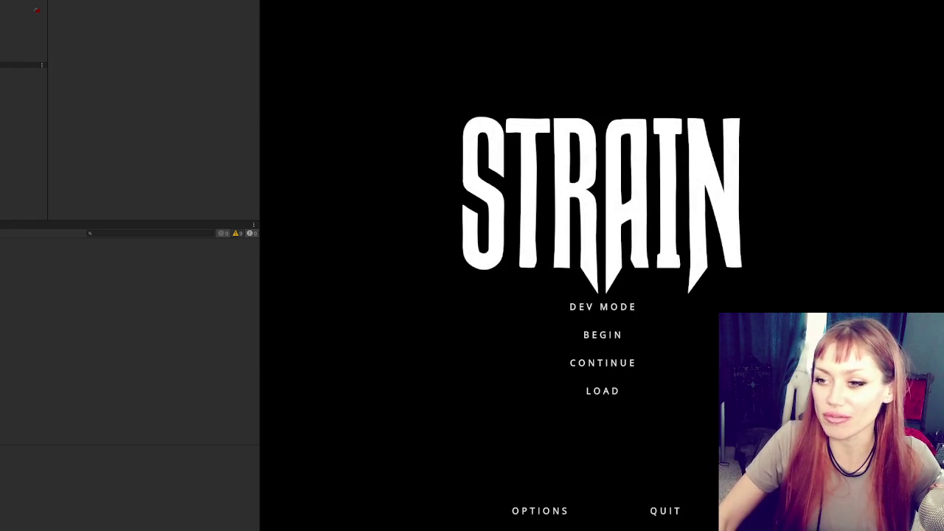
Widen the Game view, glance at the saved games list, and continue the most recent save.
{"action": "left_click_drag", "start_coordinate": [258, 108], "coordinate": [93, 121]}
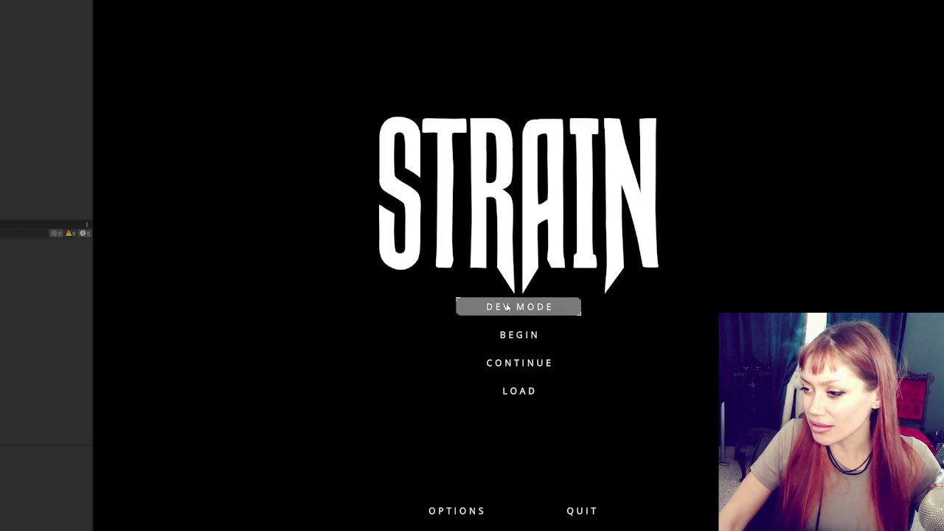
{"action": "left_click", "coordinate": [526, 399]}
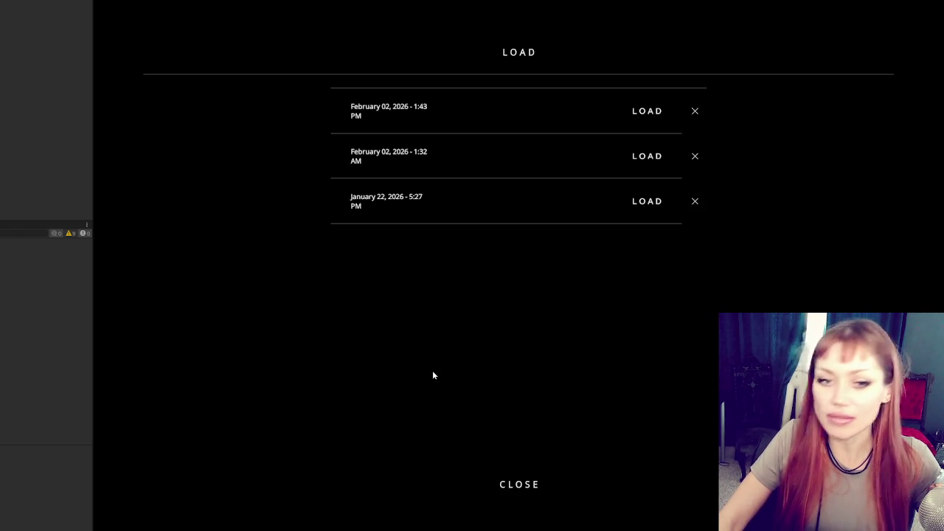
{"action": "left_click", "coordinate": [531, 480]}
{"action": "left_click", "coordinate": [509, 361]}
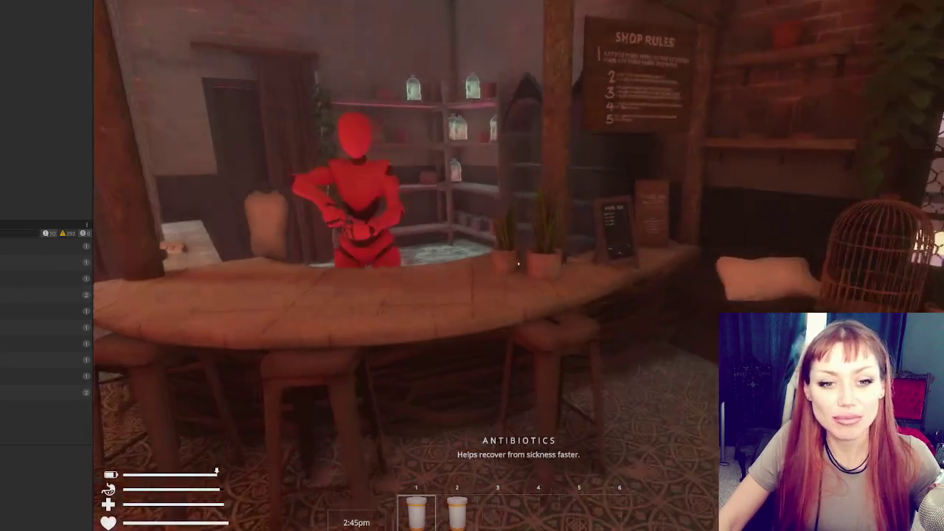
Walk to the pink box, remove the held cup, then pause and bring up the OnSecondaryInteract code.
{"action": "key", "text": "w"}
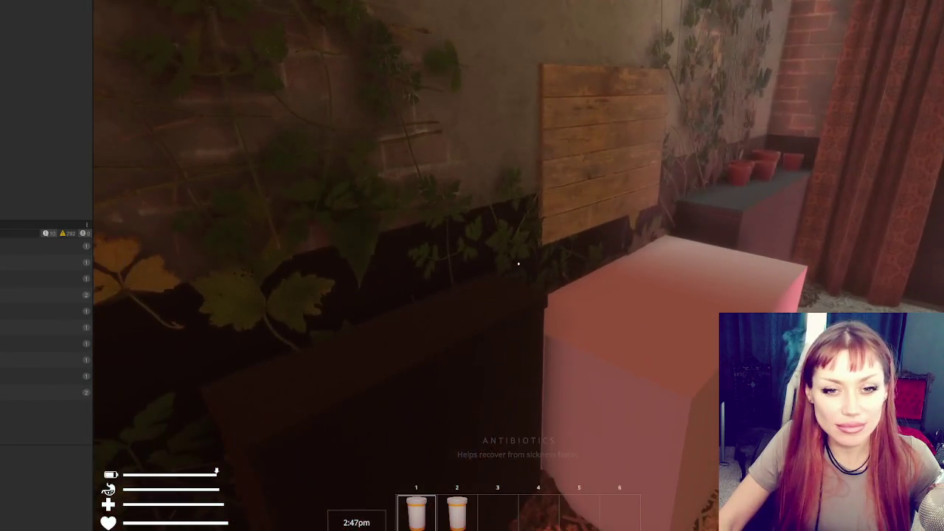
{"action": "key", "text": "w"}
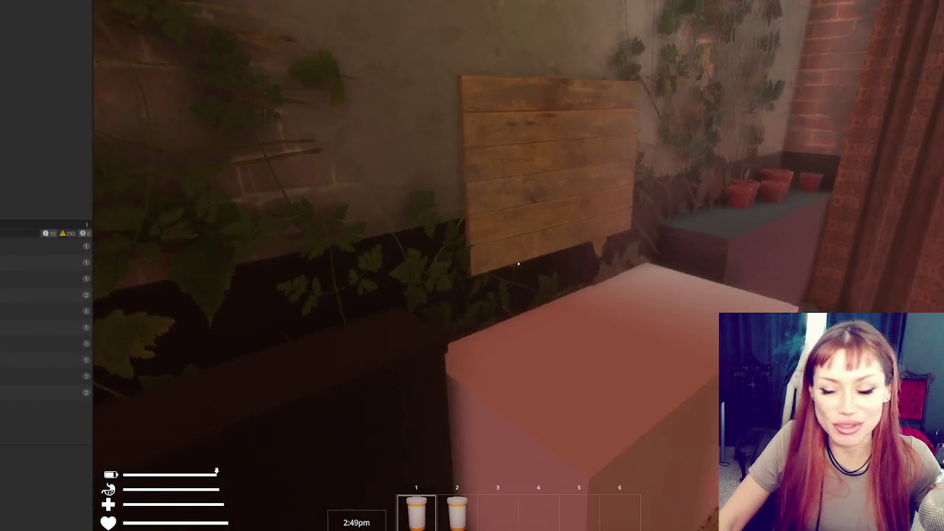
{"action": "key", "text": "w"}
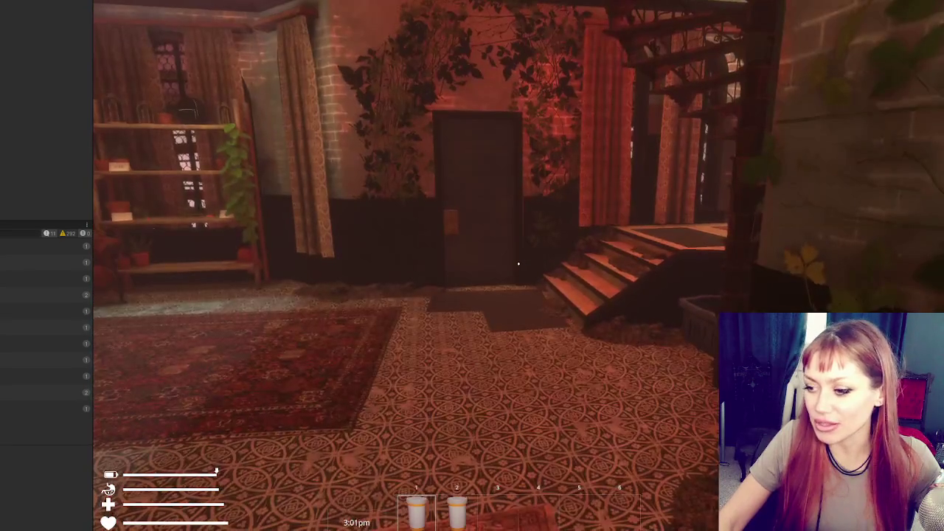
{"action": "left_click", "coordinate": [518, 263]}
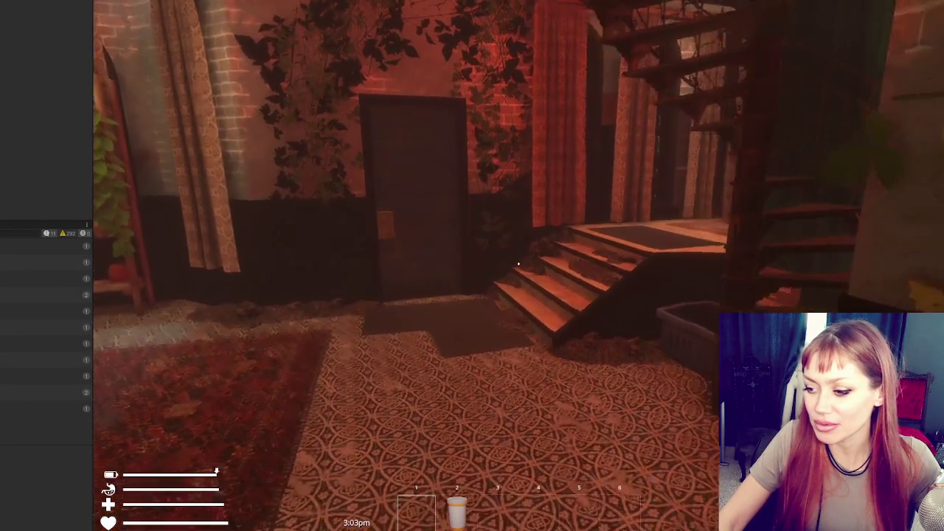
{"action": "key", "text": "Escape"}
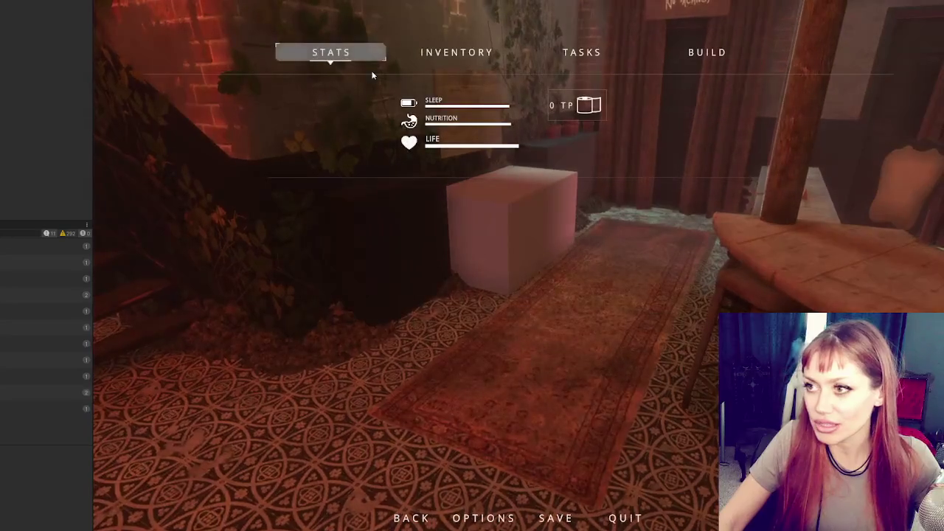
{"action": "key", "text": "alt+Tab"}
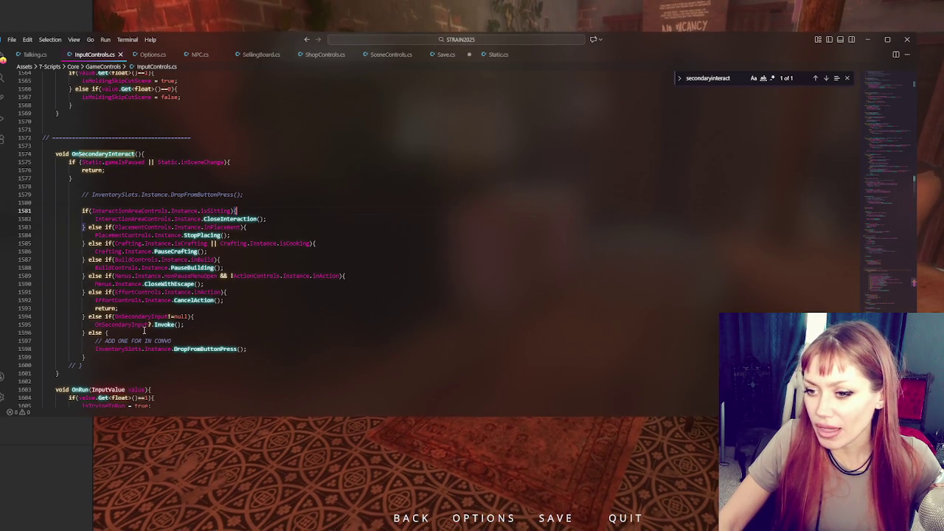
{"action": "left_click", "coordinate": [169, 316]}
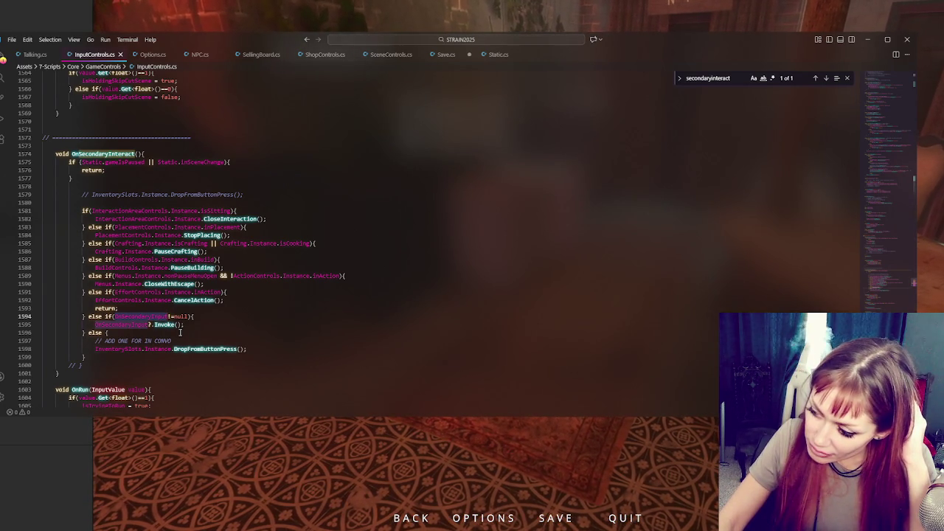
{"action": "left_click", "coordinate": [179, 333]}
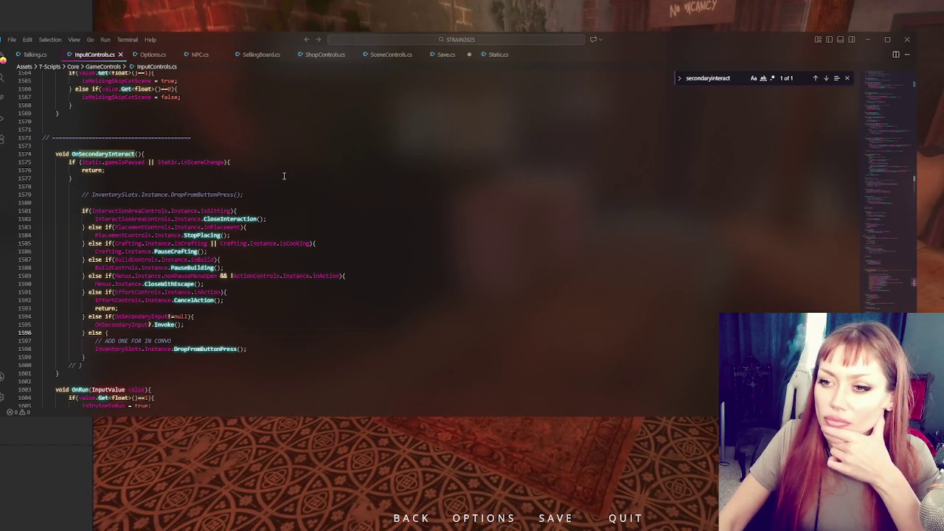
Move OnSecondaryInput?.Invoke() into the final else block and remove the empty branch line.
{"action": "left_click", "coordinate": [151, 195]}
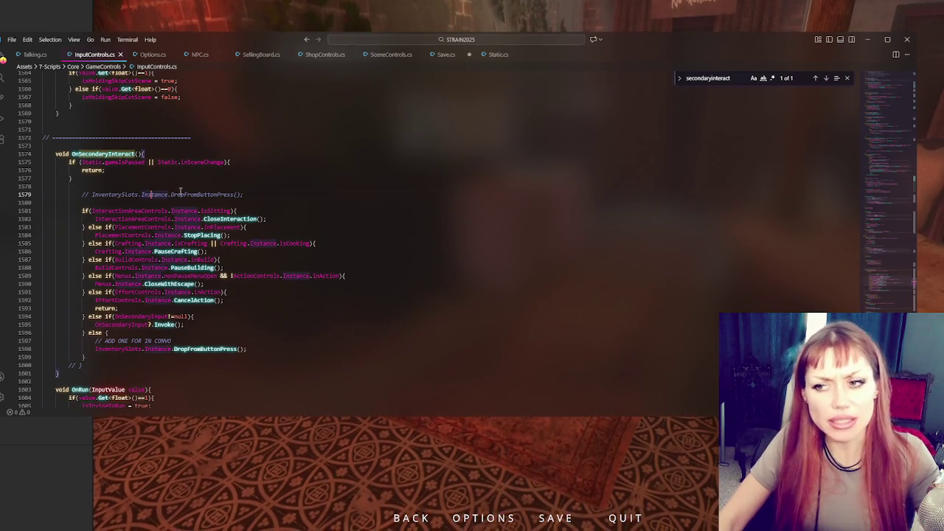
{"action": "key", "text": "alt+Down"}
{"action": "key", "text": "alt+Down"}
{"action": "key", "text": "alt+Down"}
{"action": "key", "text": "shift+End"}
{"action": "key", "text": "BackSpace"}
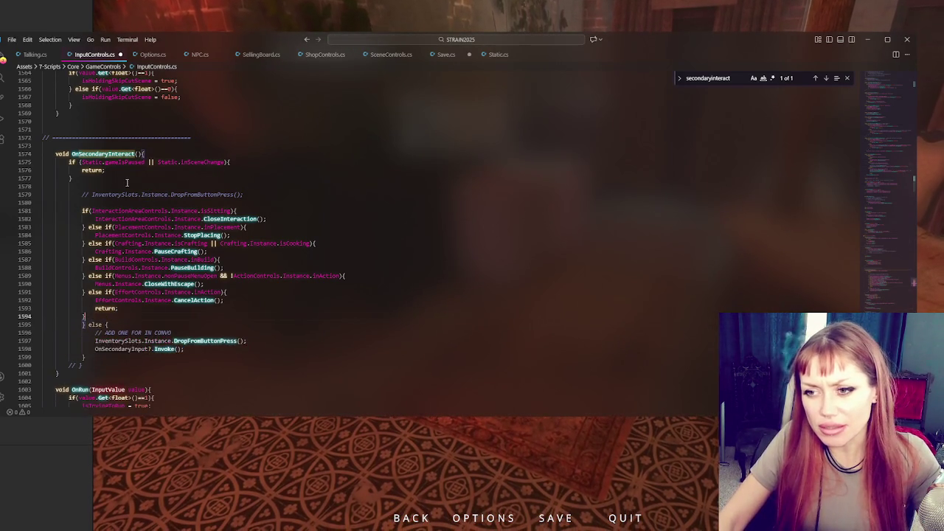
{"action": "key", "text": "ctrl+shift+k"}
{"action": "key", "text": "ctrl+slash"}
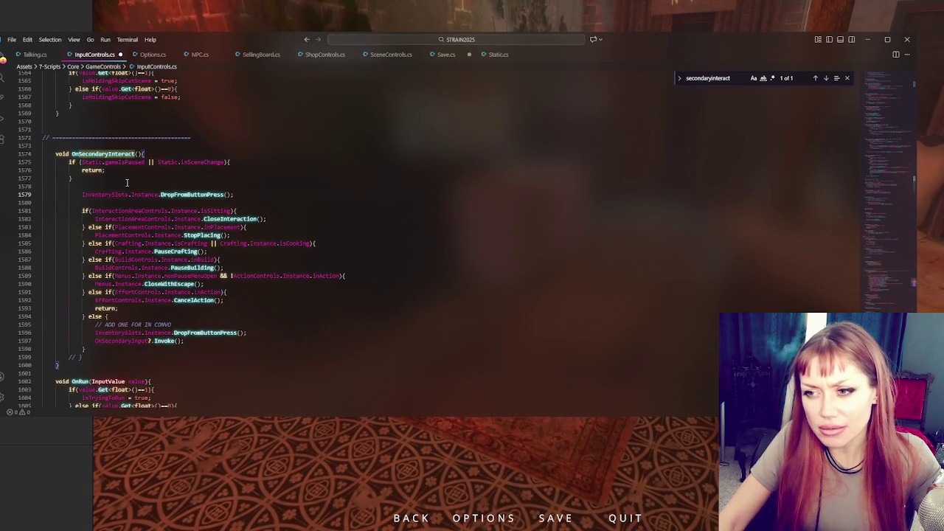
{"action": "key", "text": "ctrl+z"}
{"action": "key", "text": "Left"}
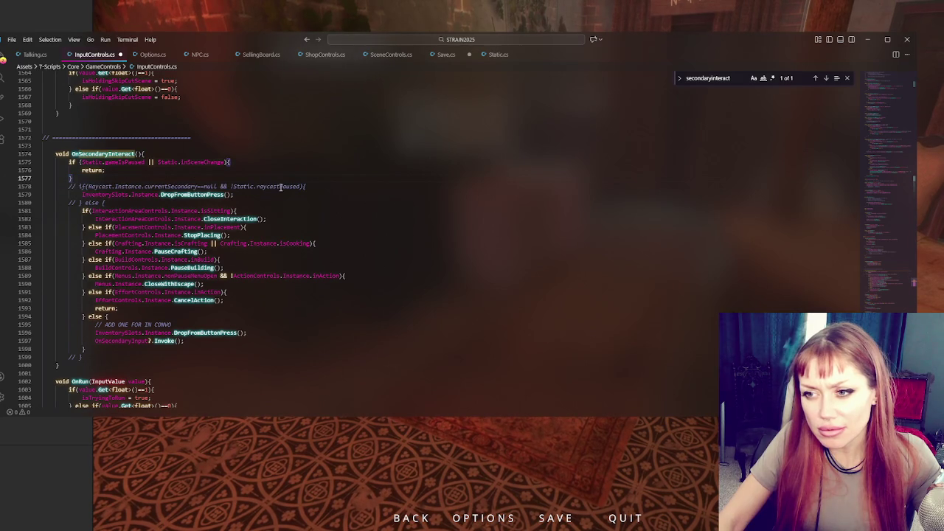
Uncomment the Raycast check on line 1578 so DropFromButtonPress runs under the raycastPaused condition.
{"action": "left_click", "coordinate": [280, 187]}
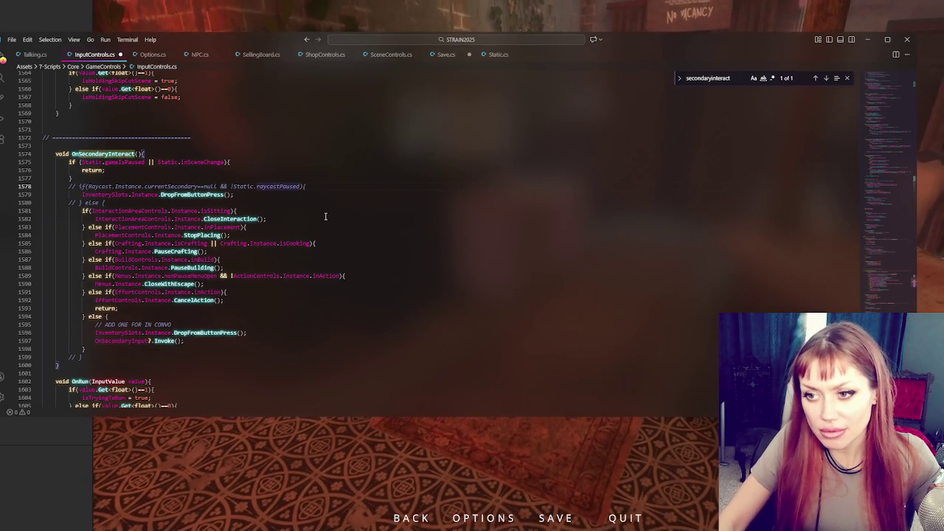
{"action": "key", "text": "ctrl+slash"}
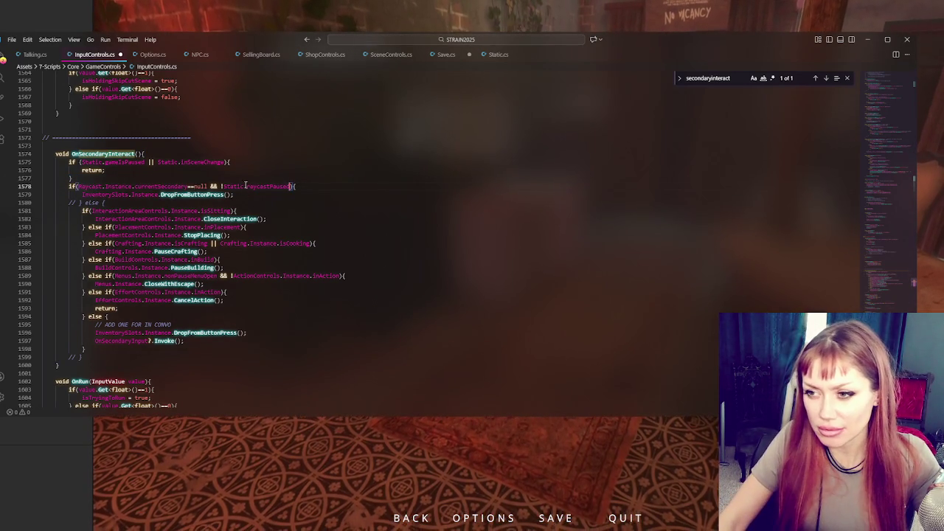
{"action": "double_click", "coordinate": [265, 186]}
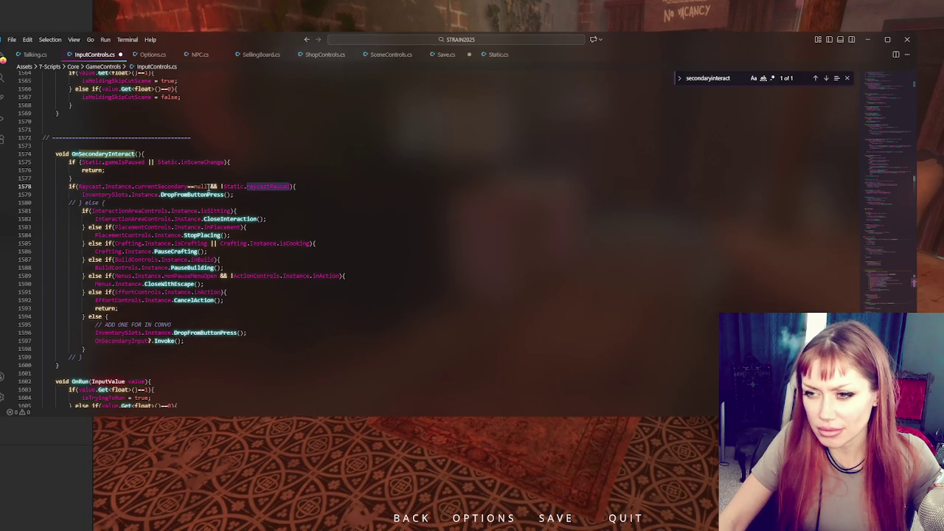
Copy the Raycast condition into a new else-if branch placed after the return statement.
{"action": "double_click", "coordinate": [155, 186]}
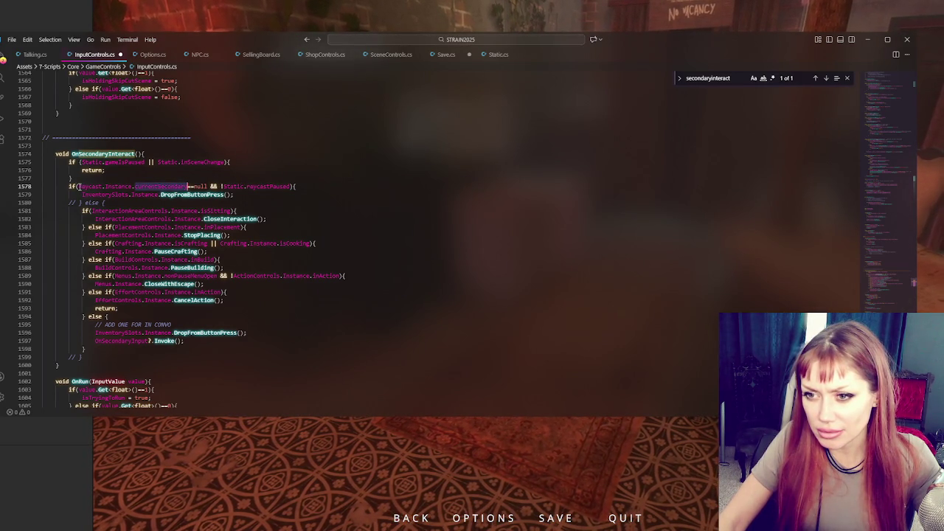
{"action": "left_click_drag", "start_coordinate": [79, 186], "coordinate": [291, 186]}
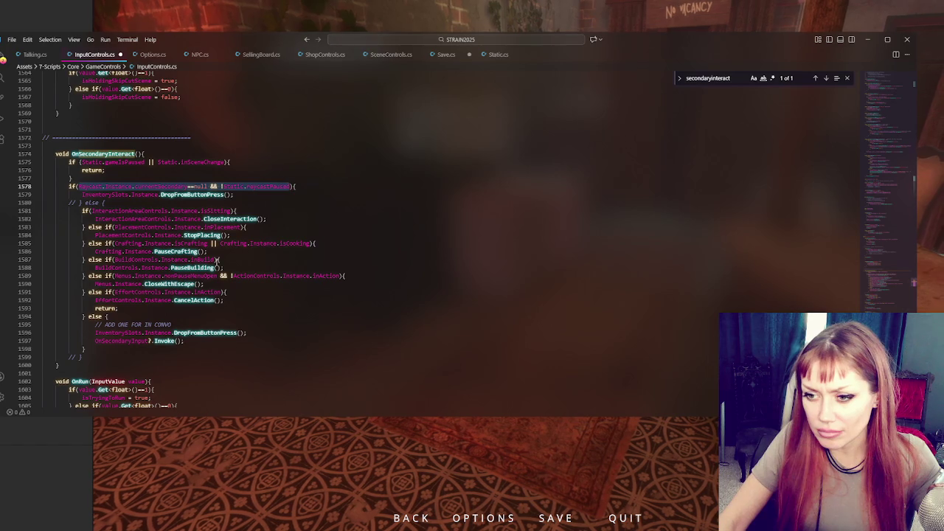
{"action": "left_click", "coordinate": [129, 308]}
{"action": "key", "text": "Return"}
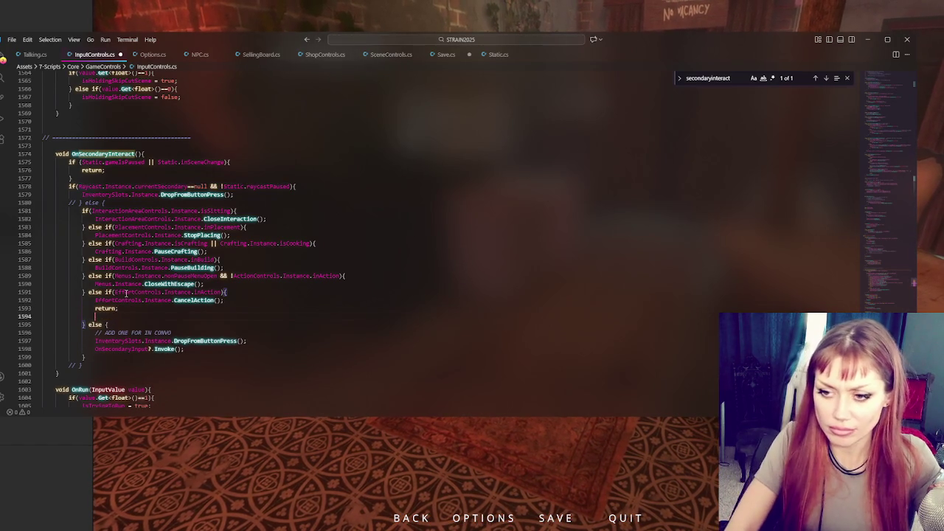
{"action": "type", "text": "} else if("}
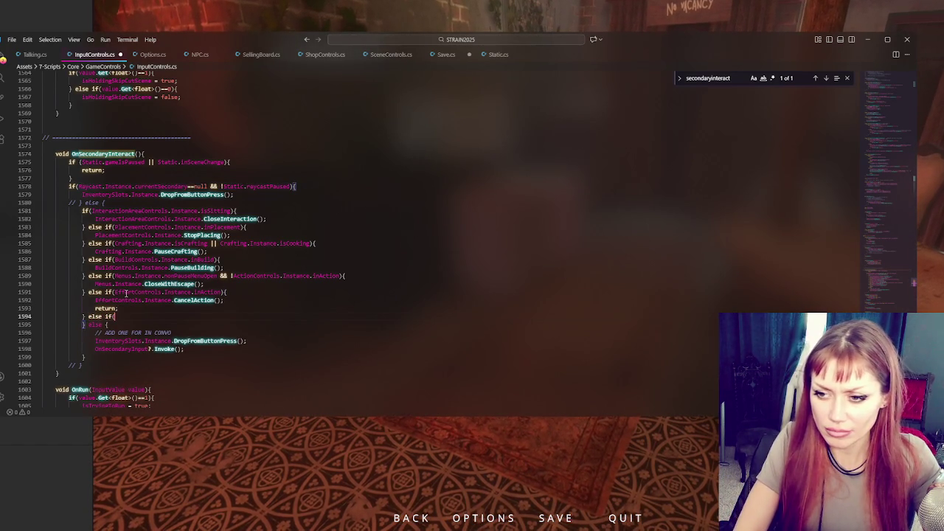
{"action": "type", "text": "Raycast.Instance.currentSecondary==null && !Static.raycastPaused"}
{"action": "type", "text": "){"}
{"action": "key", "text": "Return"}
{"action": "key", "text": "Return"}
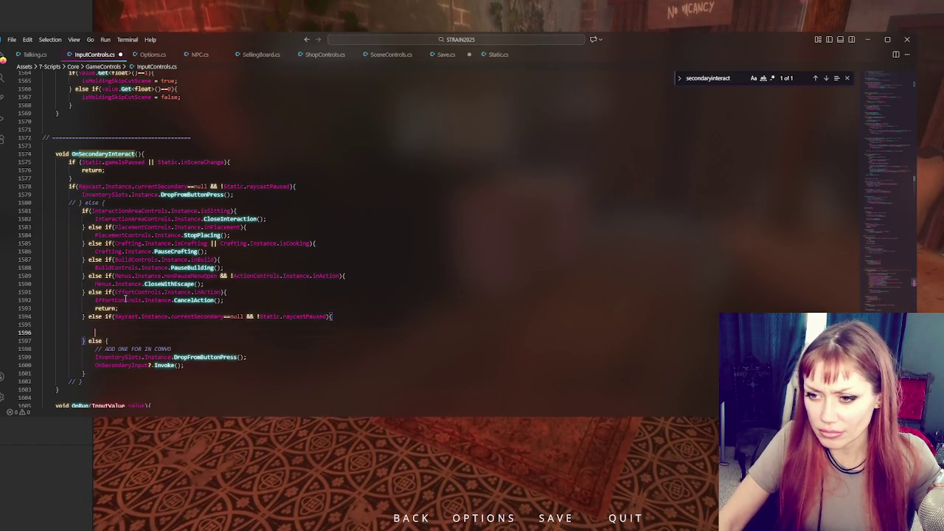
Try wrapping the condition in an if on line 1595, then revert to the != null version.
{"action": "left_click", "coordinate": [128, 324]}
{"action": "type", "text": "Raycast.Instance.currentSecondary==null && !Static.raycastPaused"}
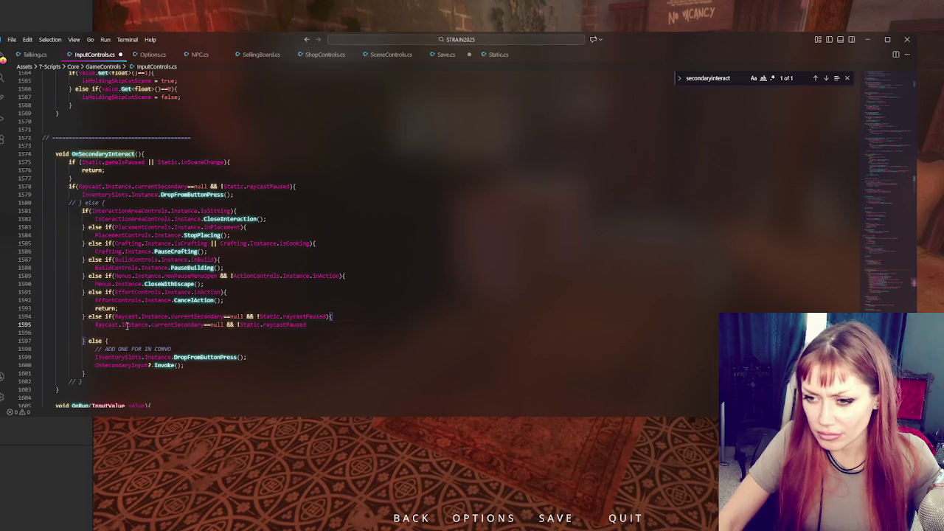
{"action": "left_click", "coordinate": [79, 187]}
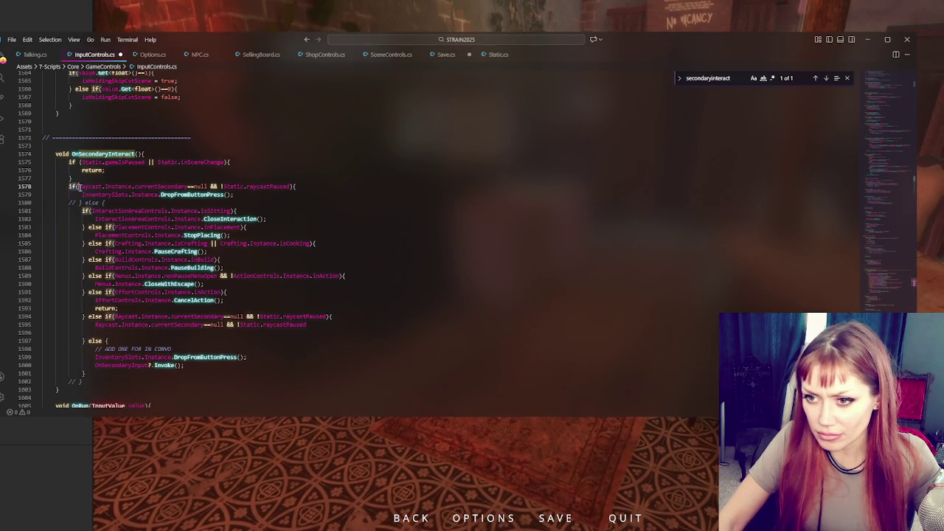
{"action": "left_click", "coordinate": [95, 324]}
{"action": "type", "text": "if("}
{"action": "left_click", "coordinate": [317, 325]}
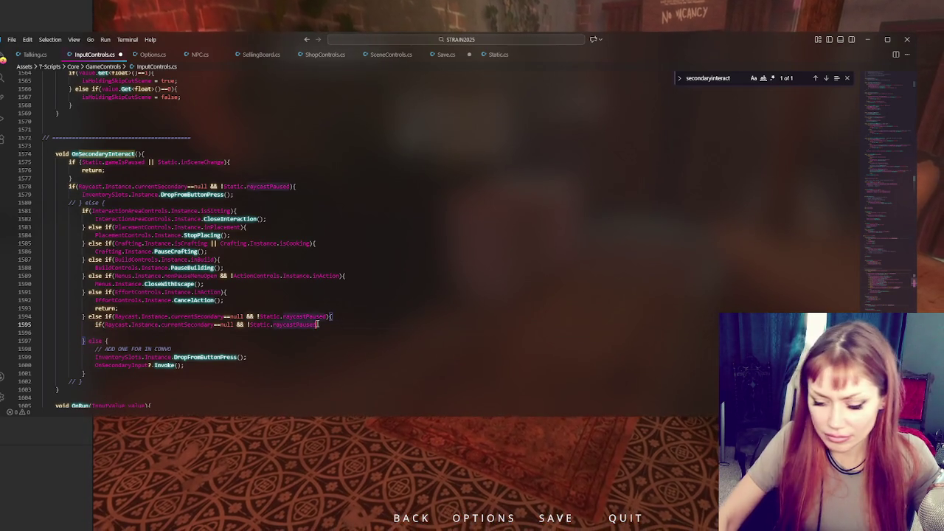
{"action": "type", "text": ")"}
{"action": "key", "text": "ctrl+z"}
{"action": "key", "text": "ctrl+z"}
{"action": "key", "text": "ctrl+z"}
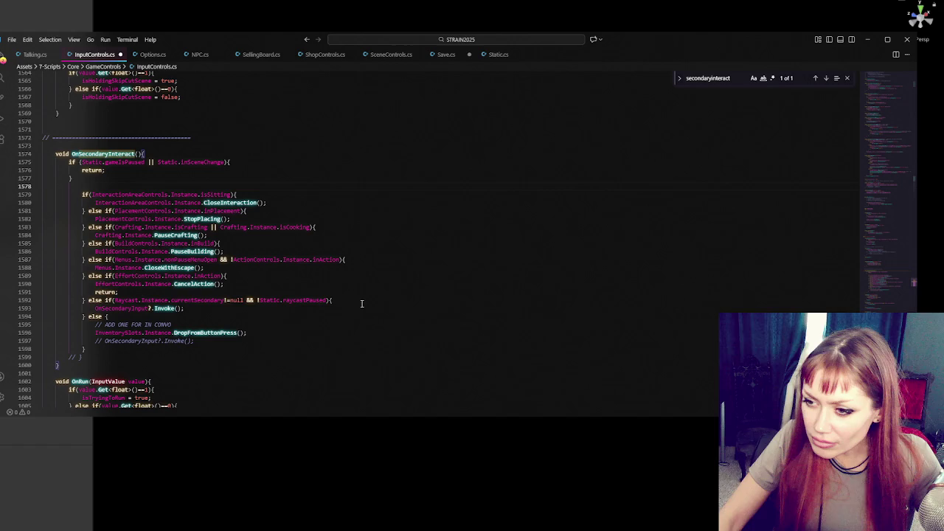
{"action": "left_click", "coordinate": [361, 303]}
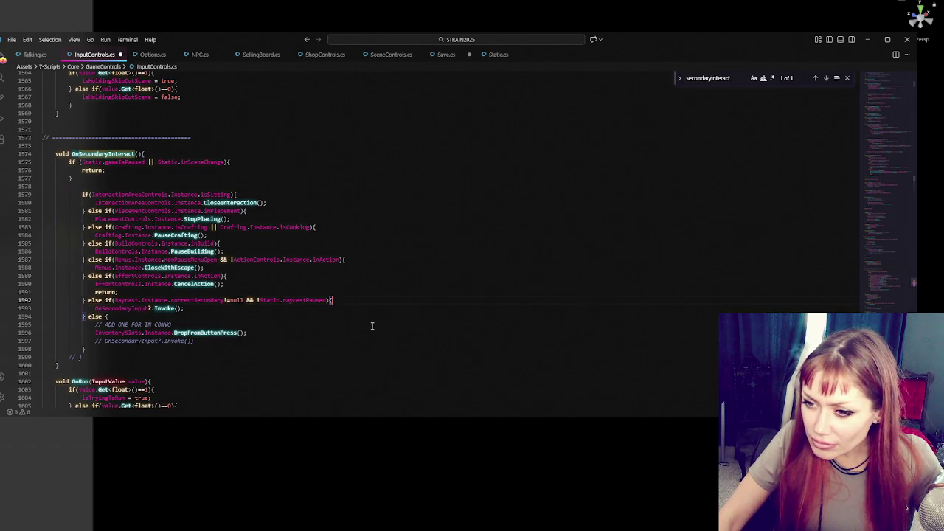
{"action": "left_click", "coordinate": [371, 327]}
Return to Unity, run the game, and narrow the left panel to enlarge the Game view.
{"action": "key", "text": "alt+Tab"}
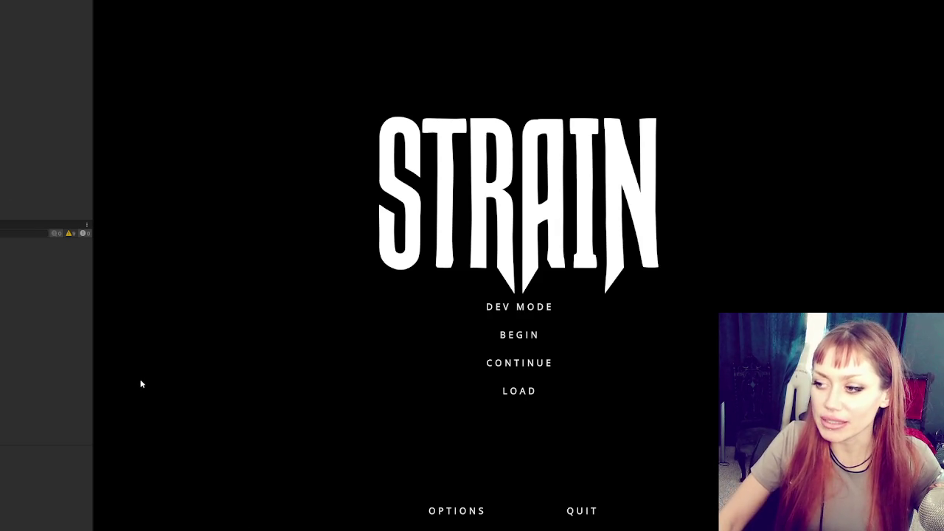
{"action": "left_click_drag", "start_coordinate": [92, 313], "coordinate": [31, 312]}
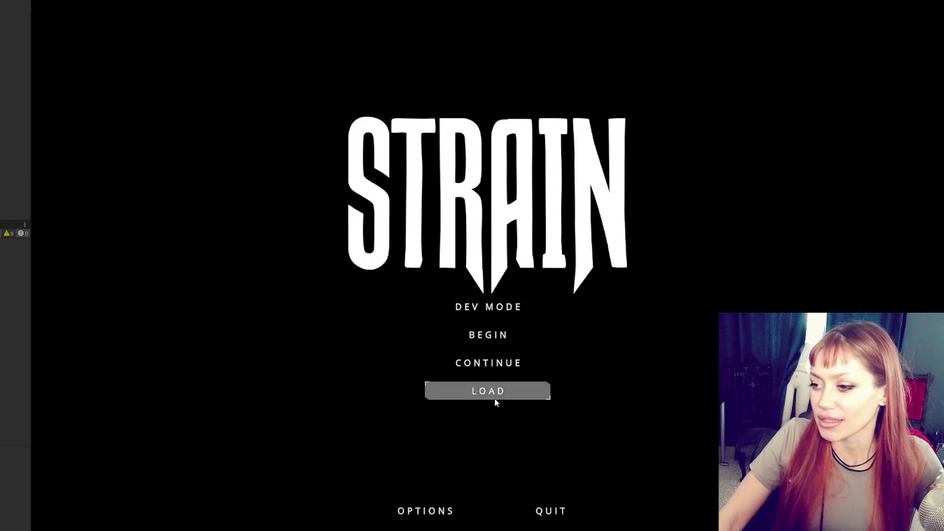
Continue the saved game, pick up and drop the pill bottle, and approach the wooden selling board.
{"action": "left_click", "coordinate": [500, 364]}
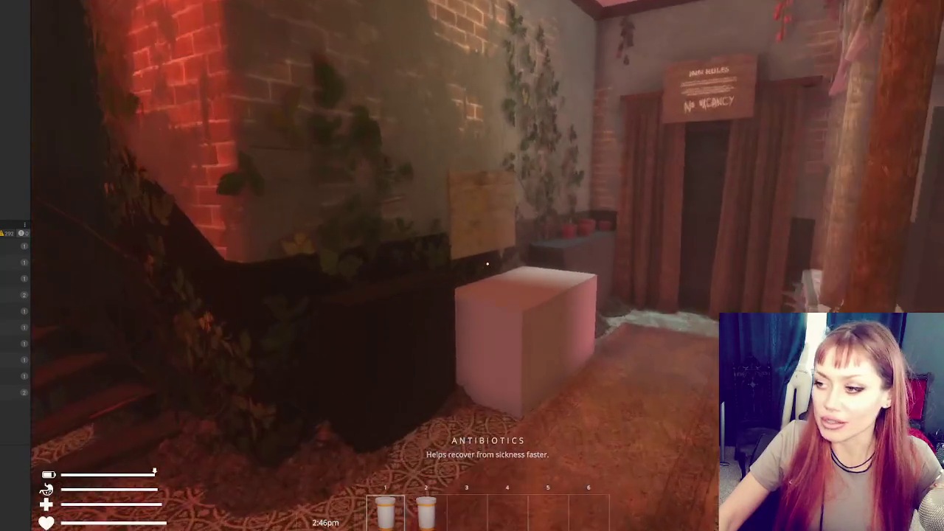
{"action": "key", "text": "w"}
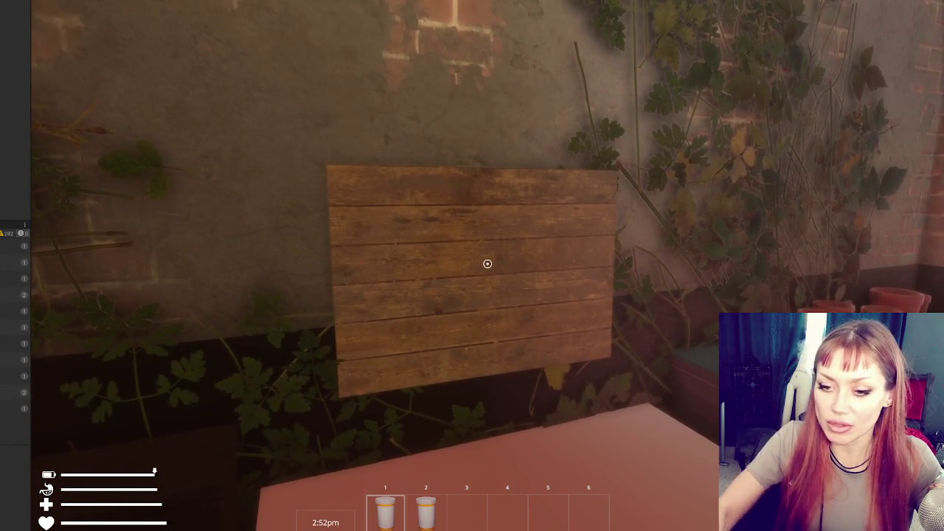
{"action": "key", "text": "s"}
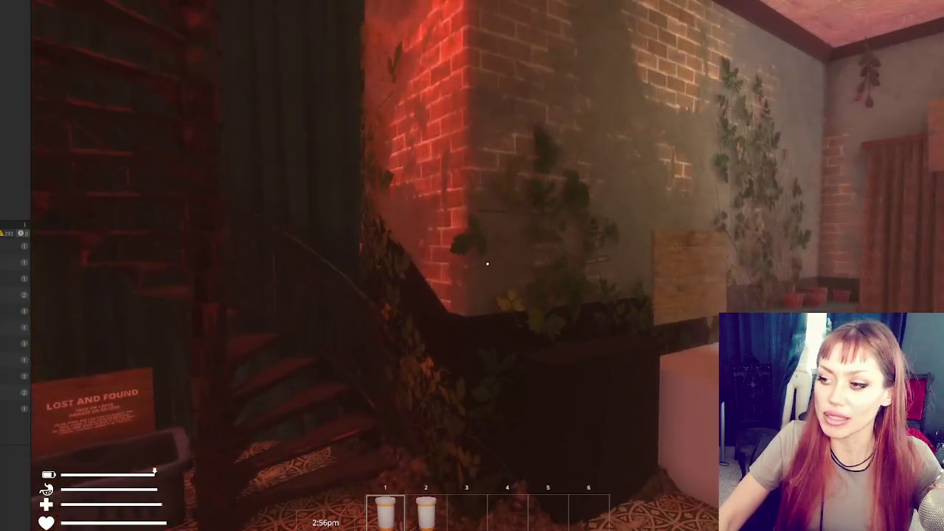
{"action": "left_click", "coordinate": [487, 264]}
{"action": "left_click", "coordinate": [487, 263]}
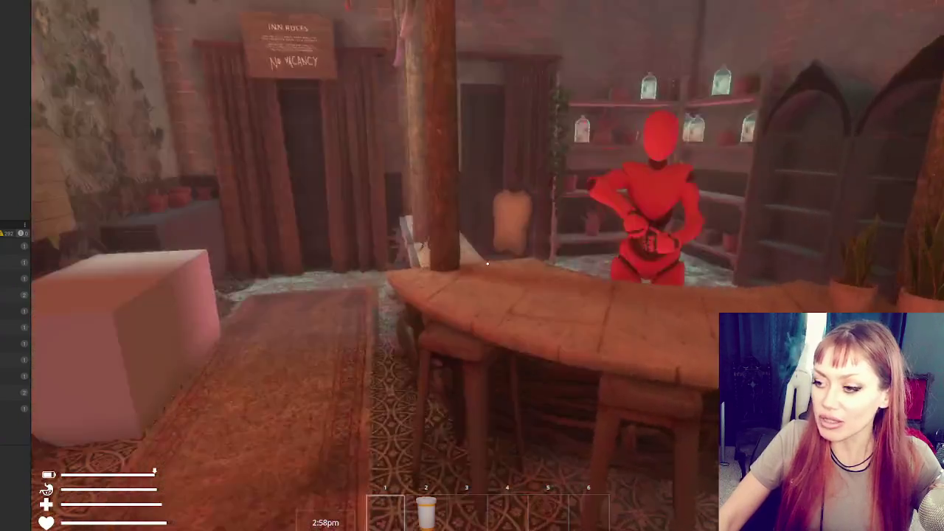
{"action": "key", "text": "w"}
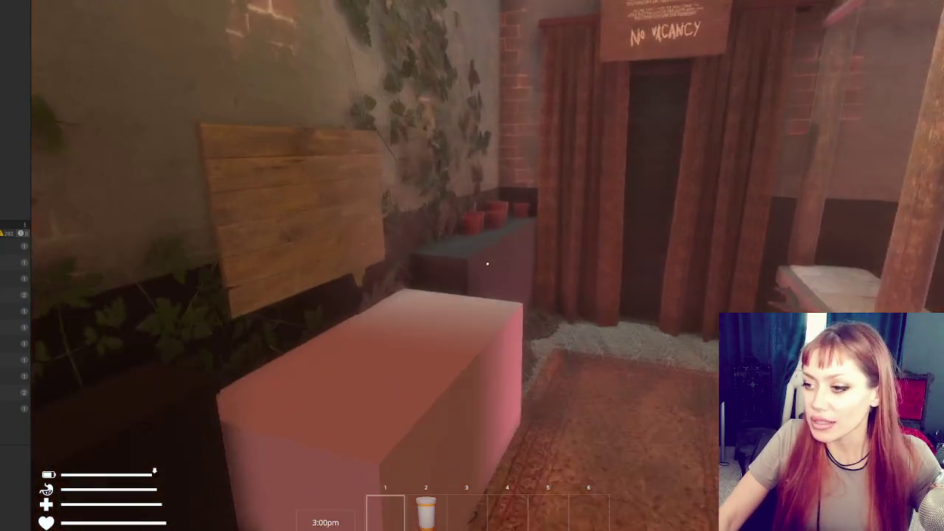
{"action": "key", "text": "w"}
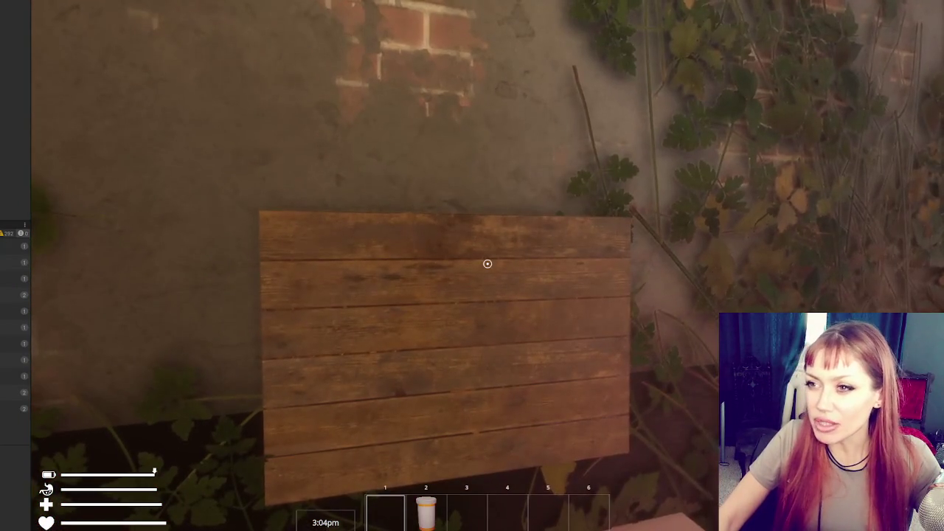
{"action": "key", "text": "s"}
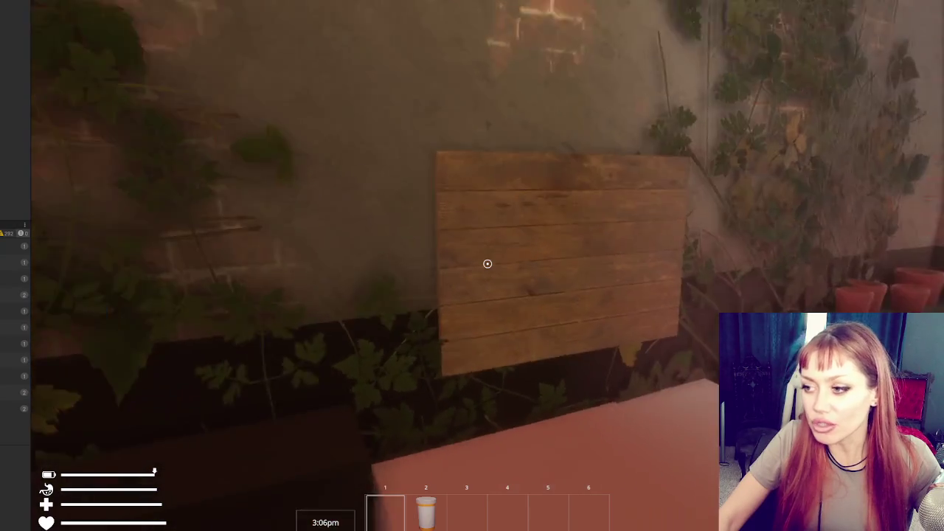
{"action": "key", "text": "w"}
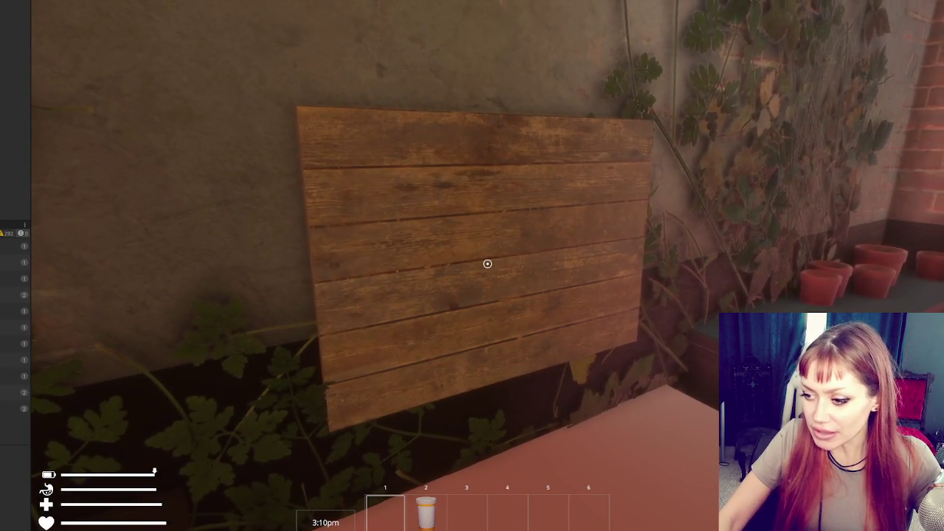
{"action": "key", "text": "s"}
{"action": "key", "text": "s"}
Pause the game, review SellingBoard.cs, then return to Unity and widen the asset panels.
{"action": "key", "text": "Escape"}
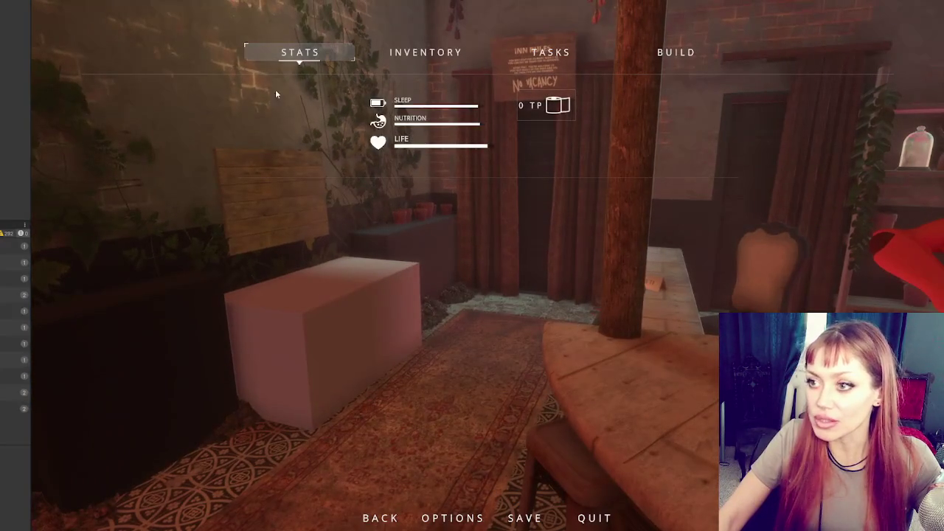
{"action": "key", "text": "alt+Tab"}
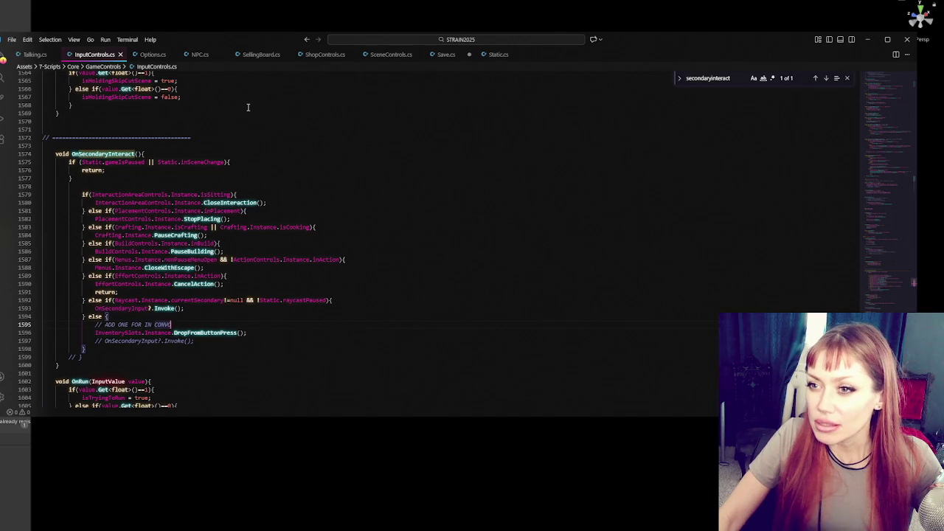
{"action": "left_click", "coordinate": [266, 61]}
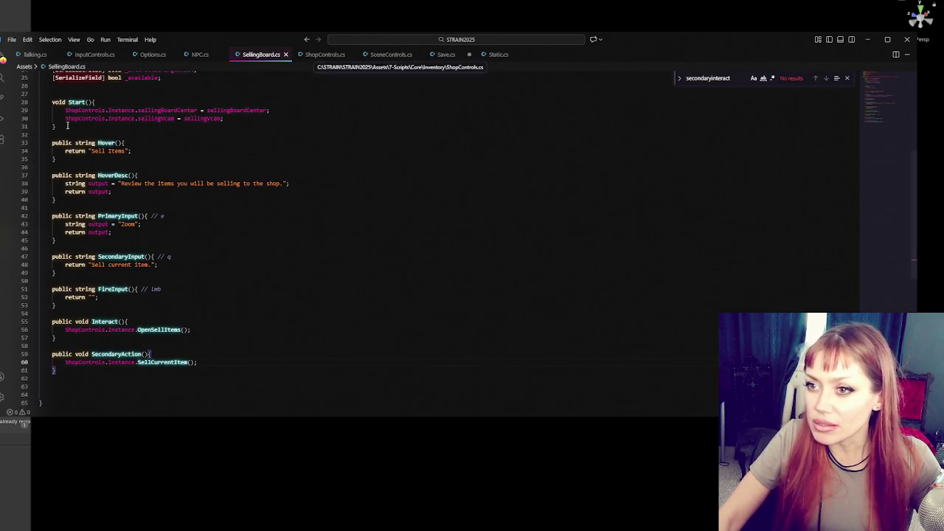
{"action": "key", "text": "alt+Tab"}
{"action": "left_click_drag", "start_coordinate": [30, 260], "coordinate": [220, 273]}
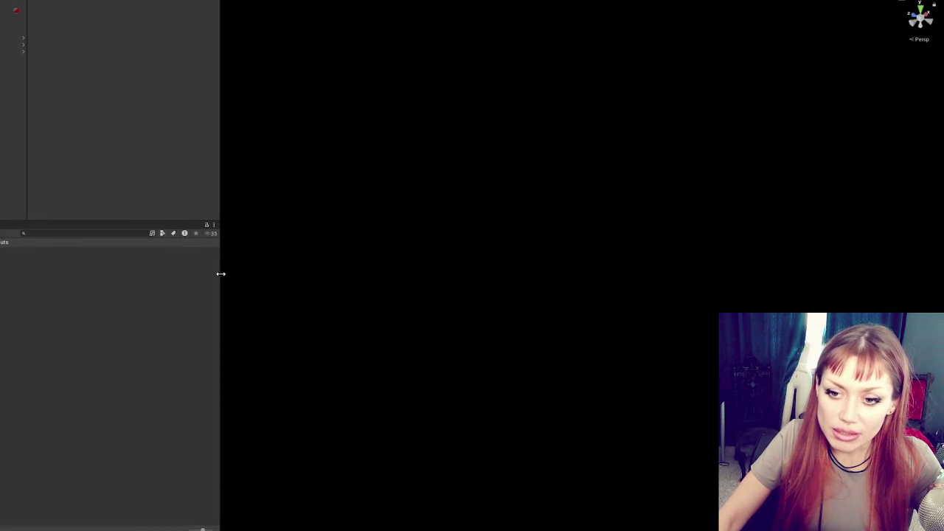
Search the project assets for 'sellingbox' and delete the SellingBox script.
{"action": "left_click", "coordinate": [66, 233]}
{"action": "type", "text": "sell"}
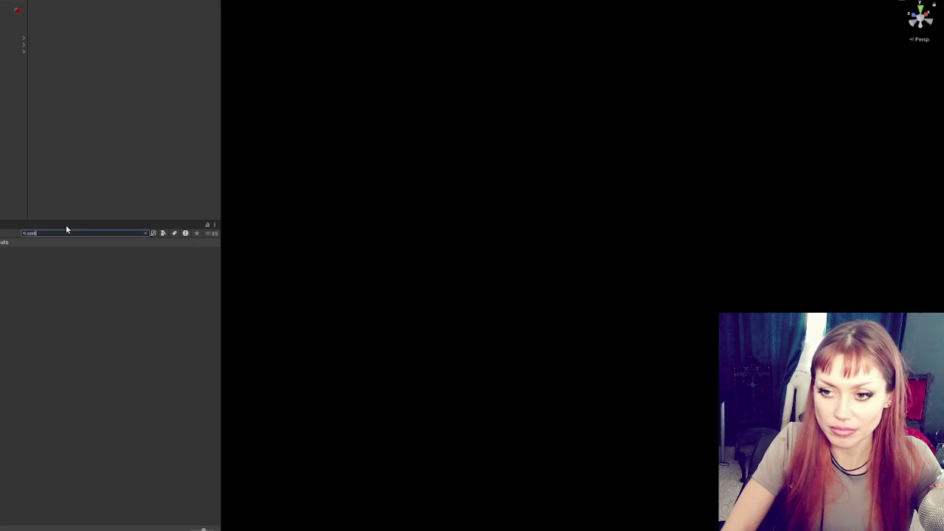
{"action": "type", "text": "ingbox"}
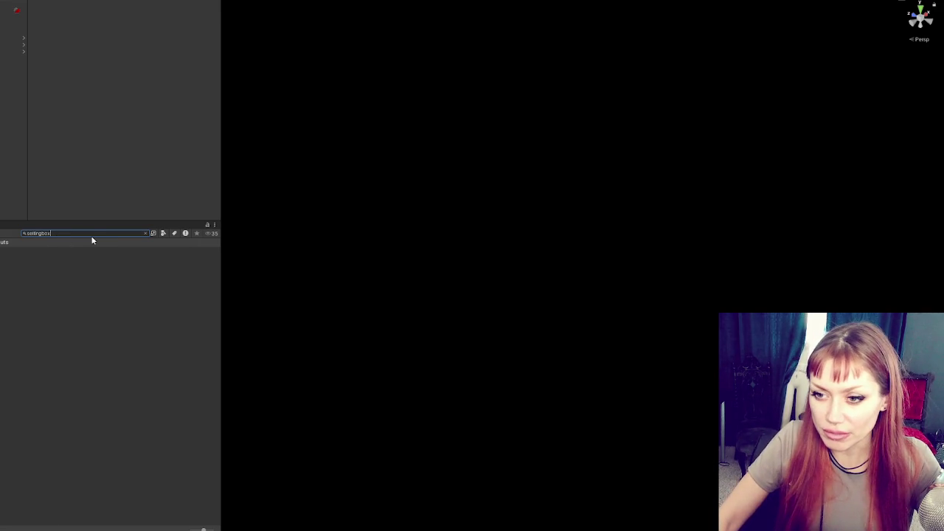
{"action": "left_click", "coordinate": [4, 245]}
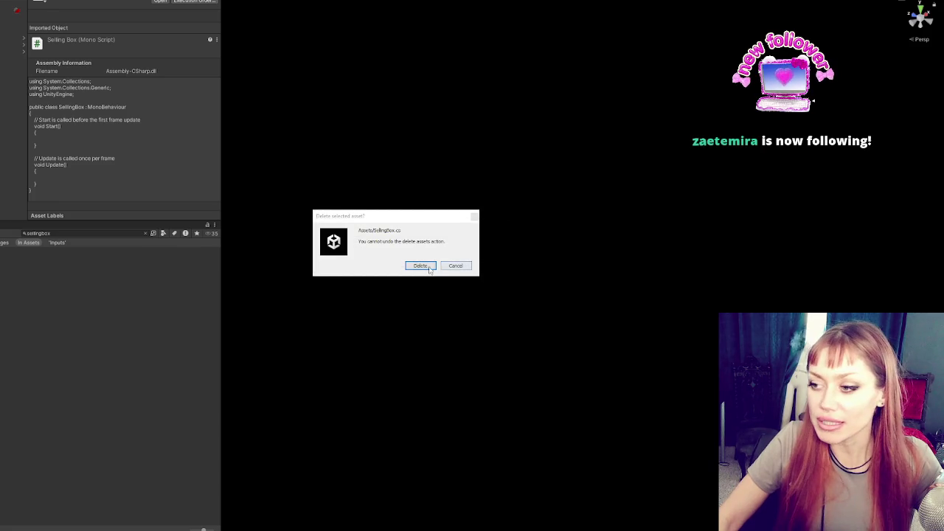
{"action": "left_click", "coordinate": [421, 265]}
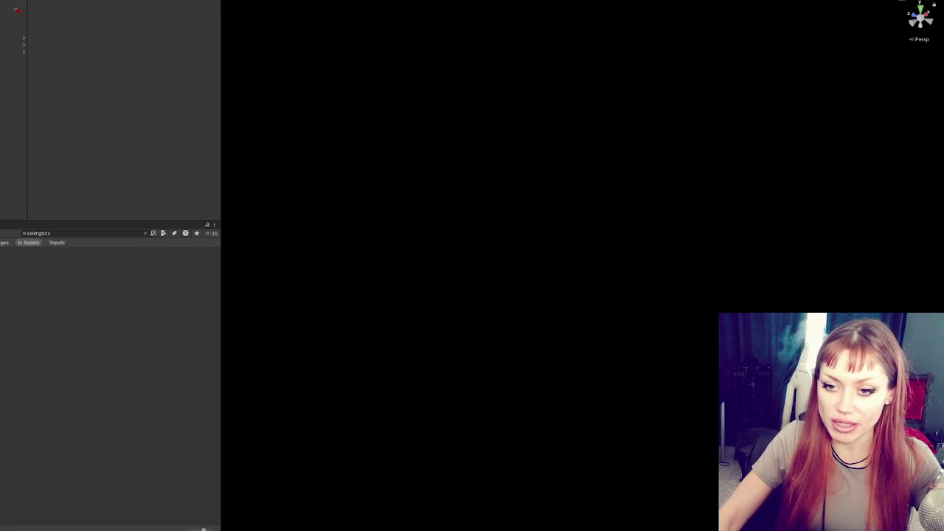
Clear the 'sellingbox' search so the folders and scenes show again, glancing at VS Code.
{"action": "key", "text": "Escape"}
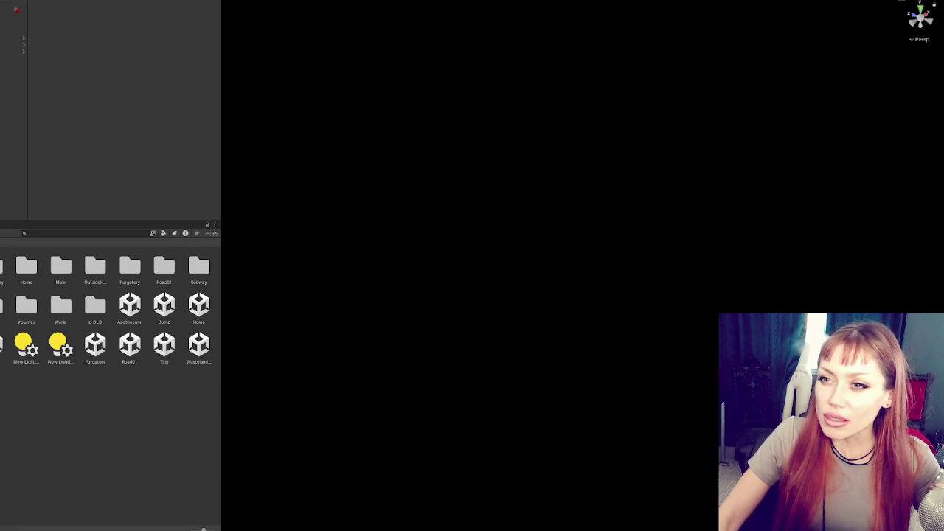
{"action": "key", "text": "alt+Tab"}
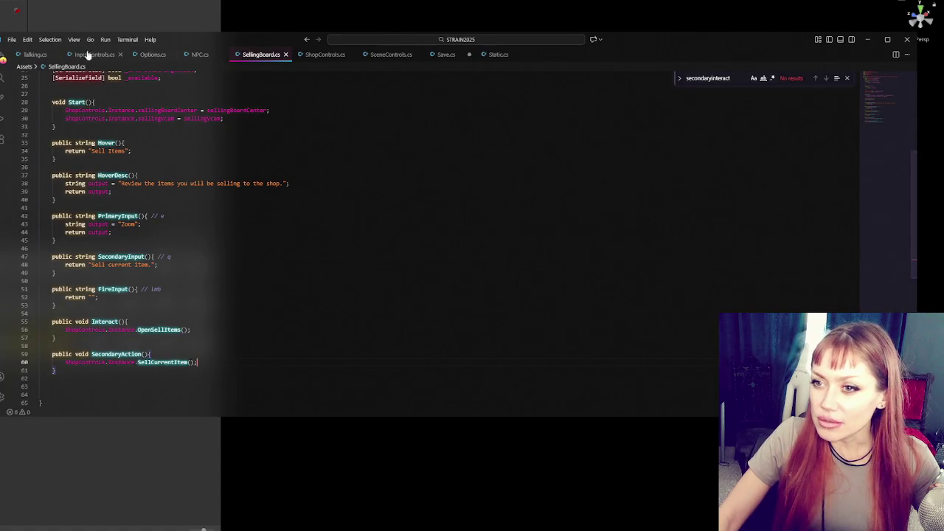
{"action": "key", "text": "alt+Tab"}
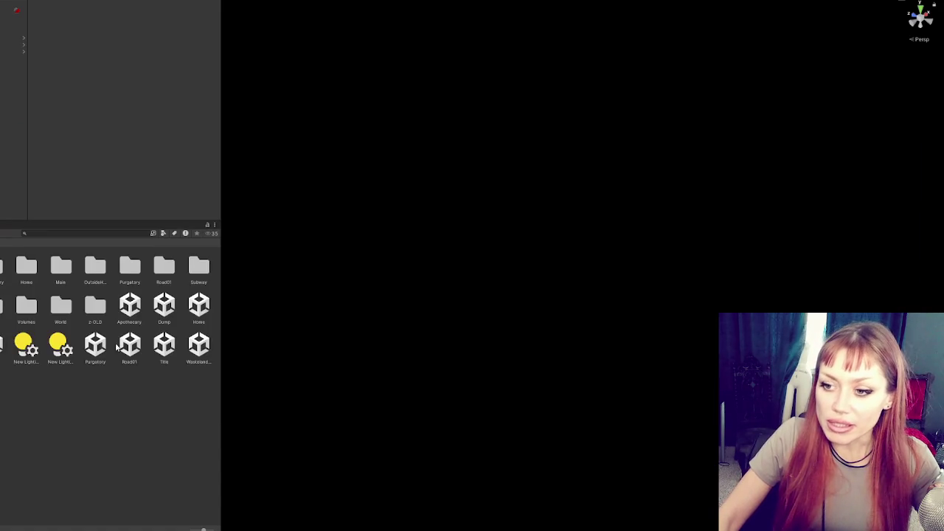
Open the Apothecary scene and attach the Selling Board script to the grey cube on the chest.
{"action": "left_click", "coordinate": [138, 306]}
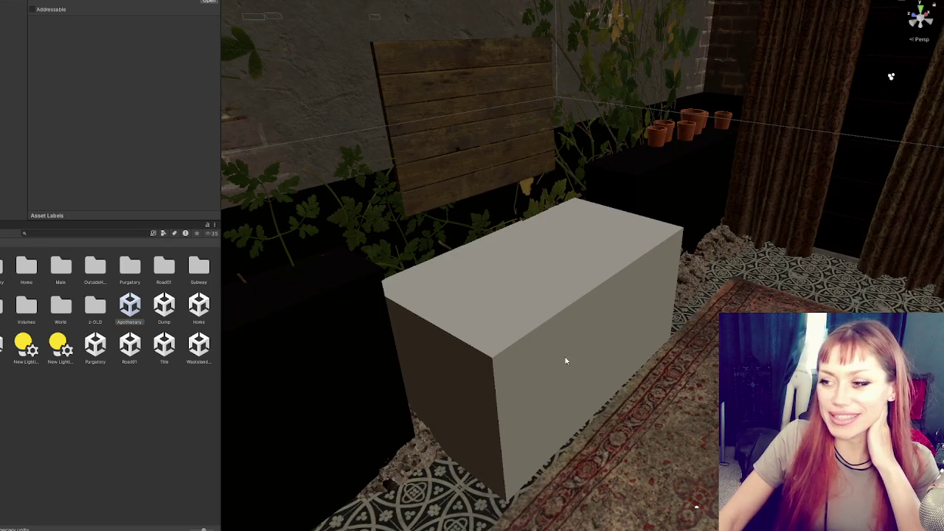
{"action": "left_click", "coordinate": [566, 361]}
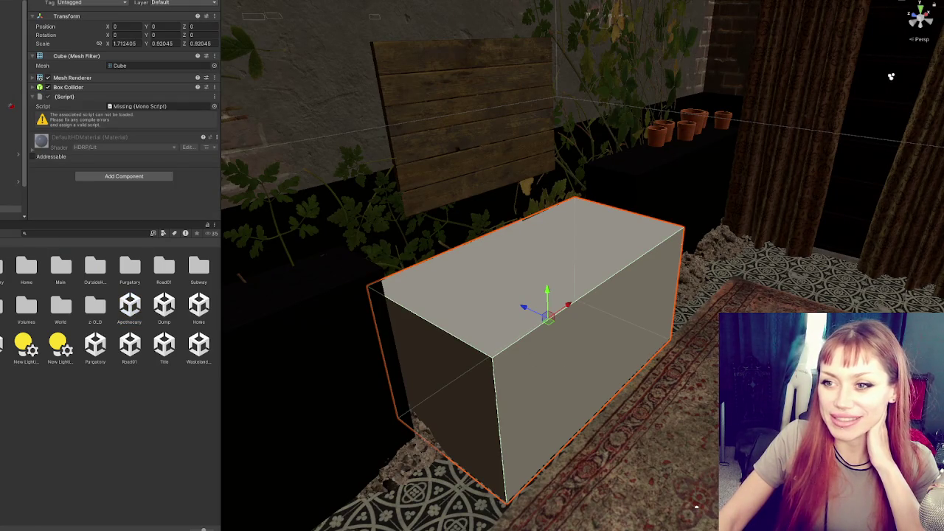
{"action": "left_click", "coordinate": [95, 234]}
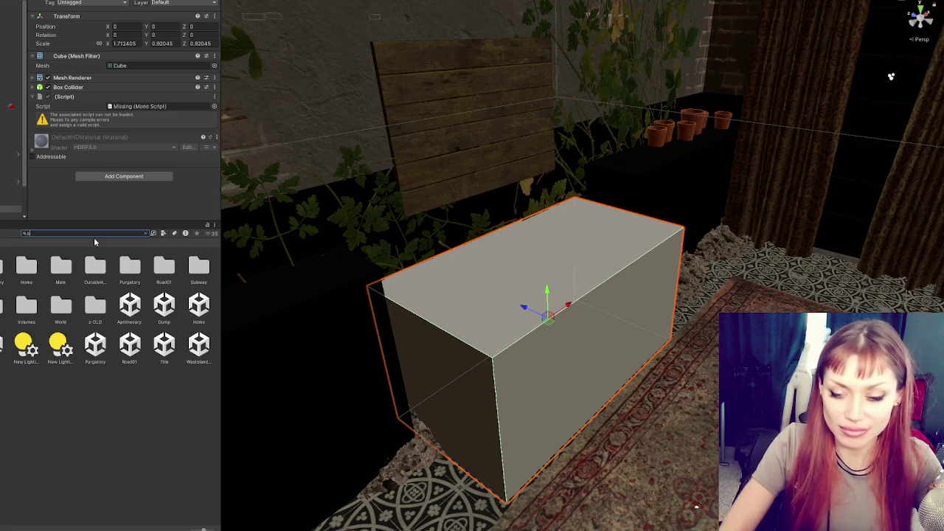
{"action": "type", "text": "settin"}
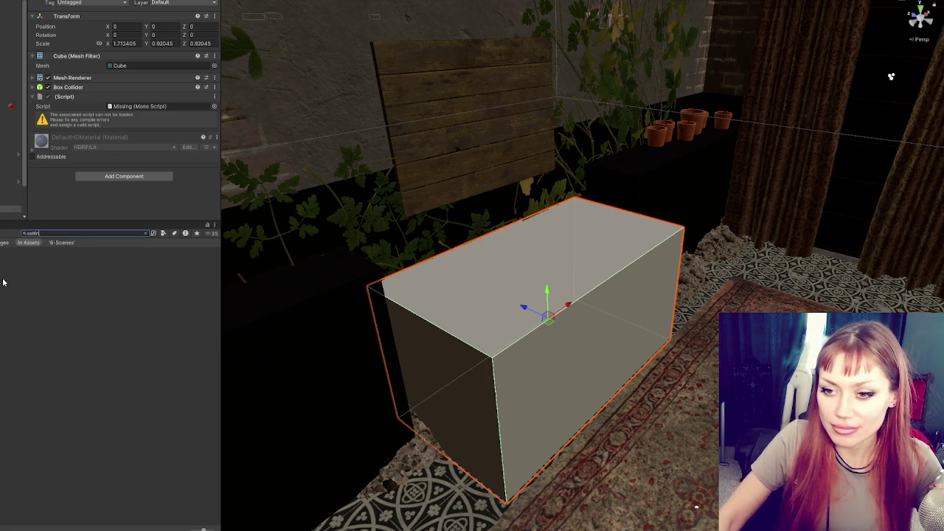
{"action": "mouse_move", "coordinate": [95, 251]}
{"action": "left_mouse_down"}
{"action": "mouse_move", "coordinate": [100, 117]}
{"action": "mouse_move", "coordinate": [111, 106]}
{"action": "left_mouse_up"}
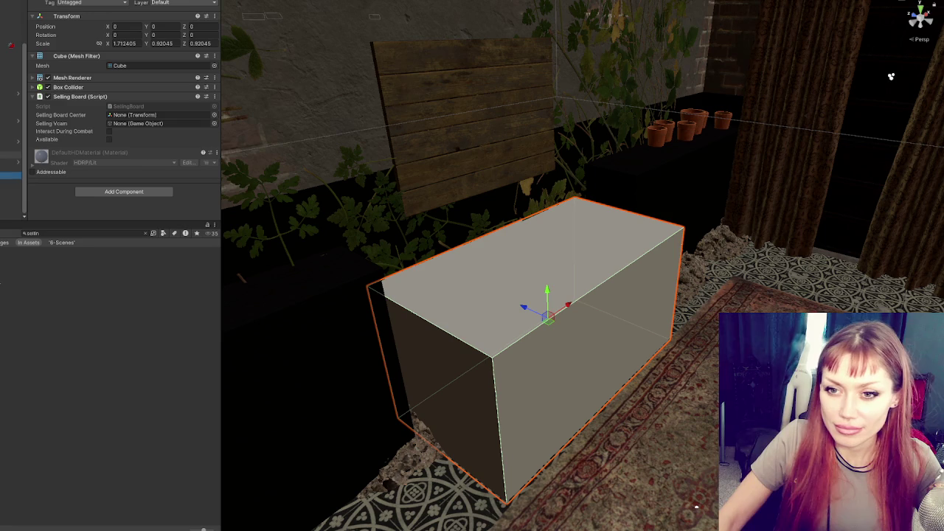
Assign Selling Vcam and Selling Board Center from the Selling Board object, and tick Available.
{"action": "left_click_drag", "start_coordinate": [11, 147], "coordinate": [143, 124]}
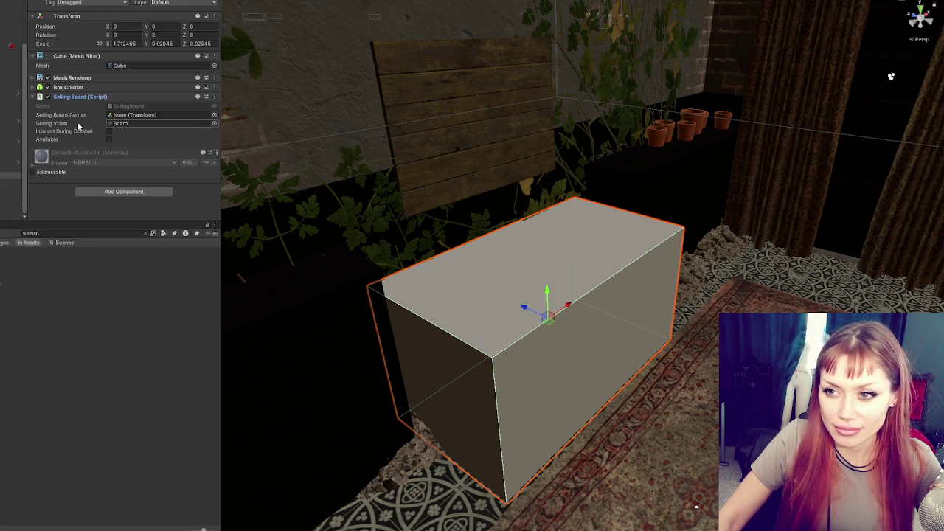
{"action": "left_click", "coordinate": [11, 135]}
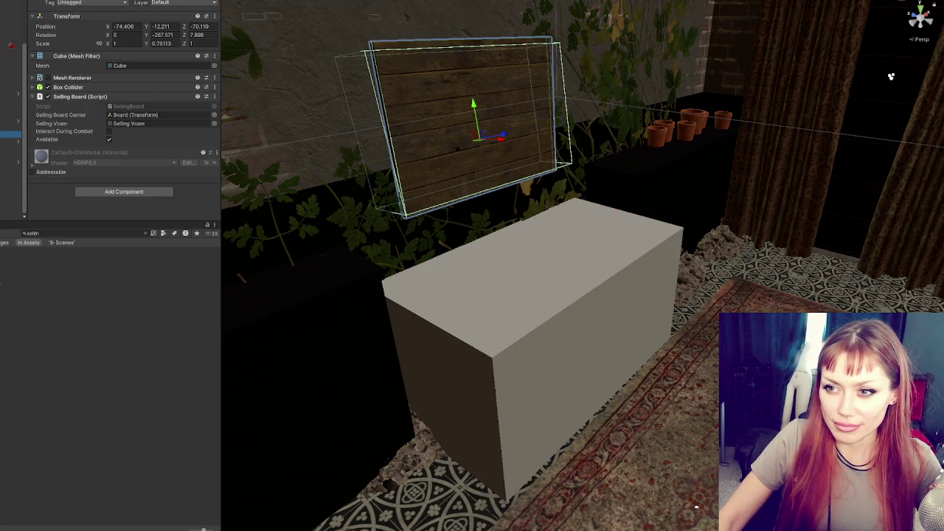
{"action": "left_click", "coordinate": [11, 176]}
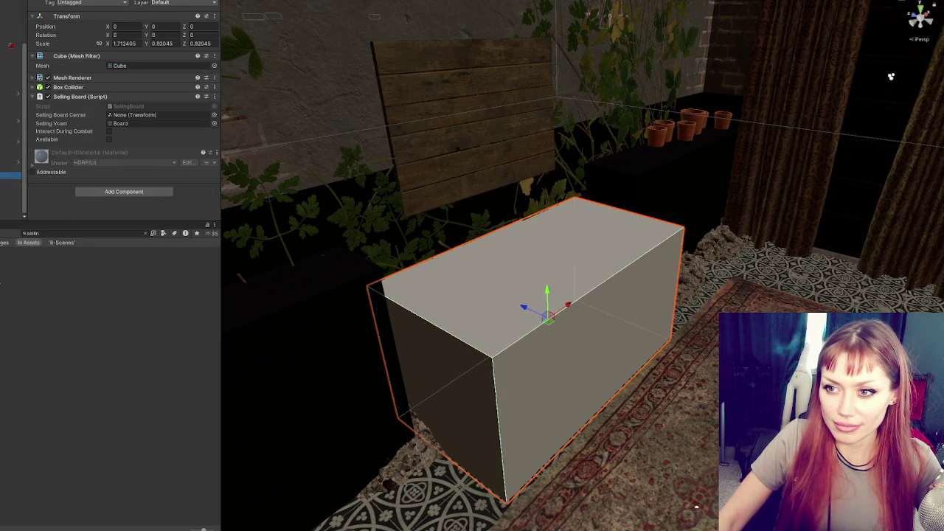
{"action": "mouse_move", "coordinate": [11, 135]}
{"action": "left_mouse_down"}
{"action": "mouse_move", "coordinate": [186, 126]}
{"action": "mouse_move", "coordinate": [169, 115]}
{"action": "left_mouse_up"}
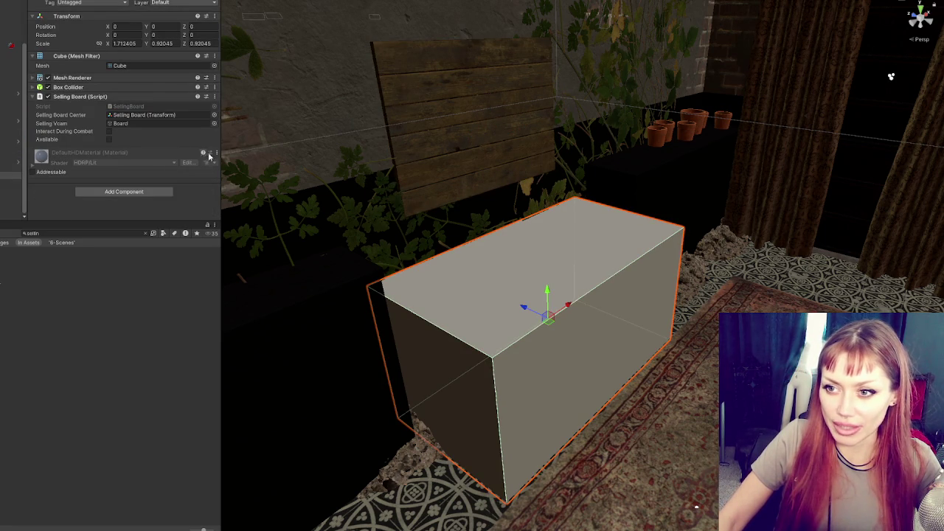
{"action": "left_click", "coordinate": [11, 135]}
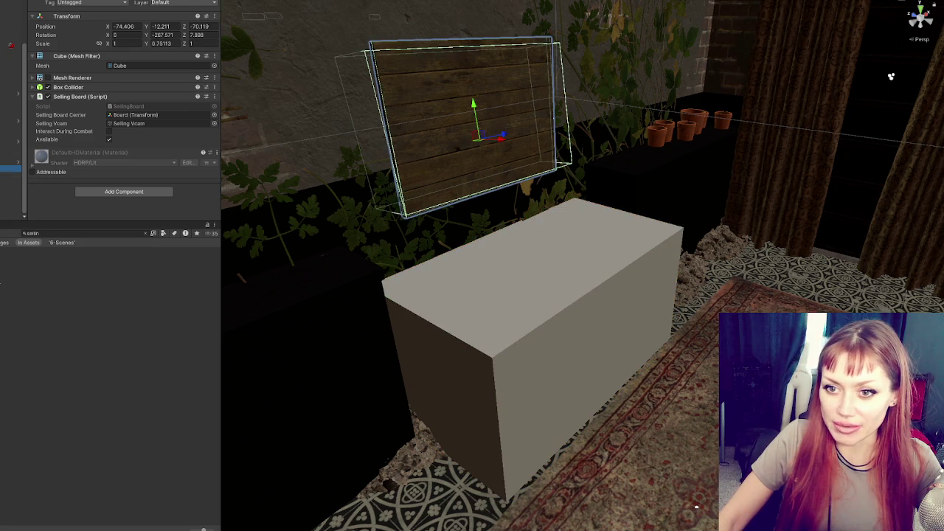
{"action": "left_click", "coordinate": [11, 175]}
{"action": "left_click", "coordinate": [11, 155]}
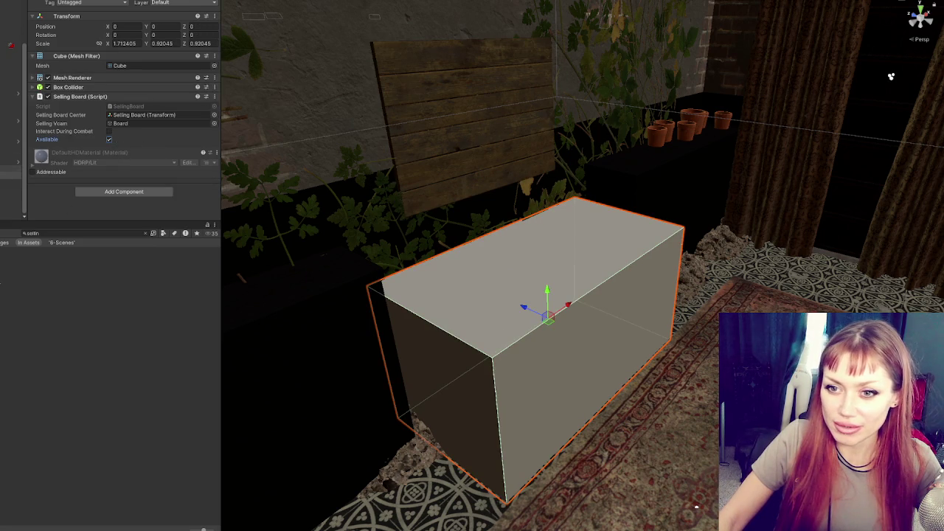
{"action": "left_click", "coordinate": [11, 169]}
{"action": "left_click", "coordinate": [11, 175]}
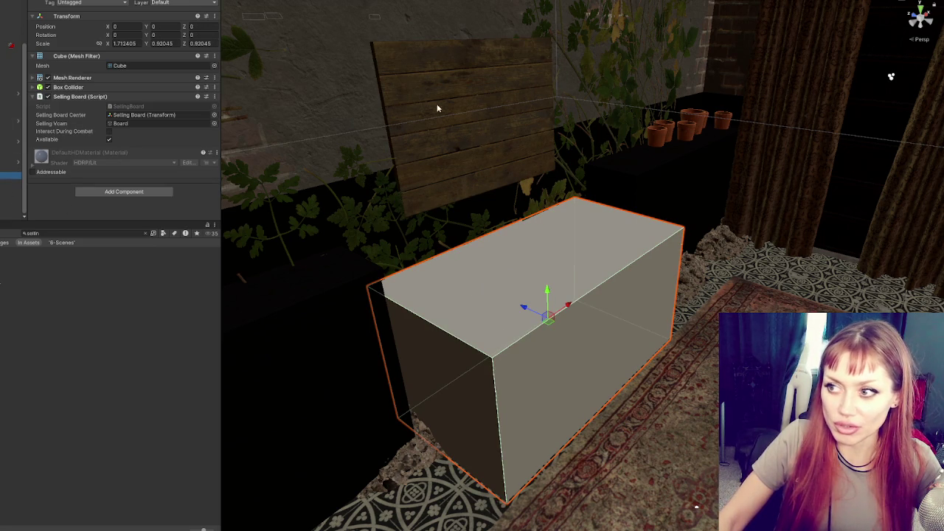
Hide the cube's grey Mesh Renderer and nest the chest under another hierarchy object.
{"action": "left_click", "coordinate": [48, 77]}
{"action": "left_click", "coordinate": [12, 169]}
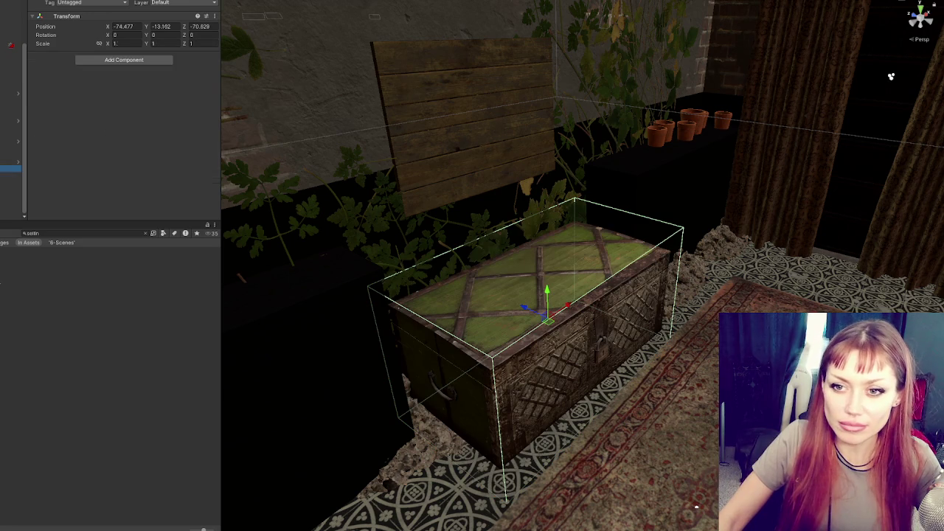
{"action": "left_click_drag", "start_coordinate": [11, 169], "coordinate": [11, 135]}
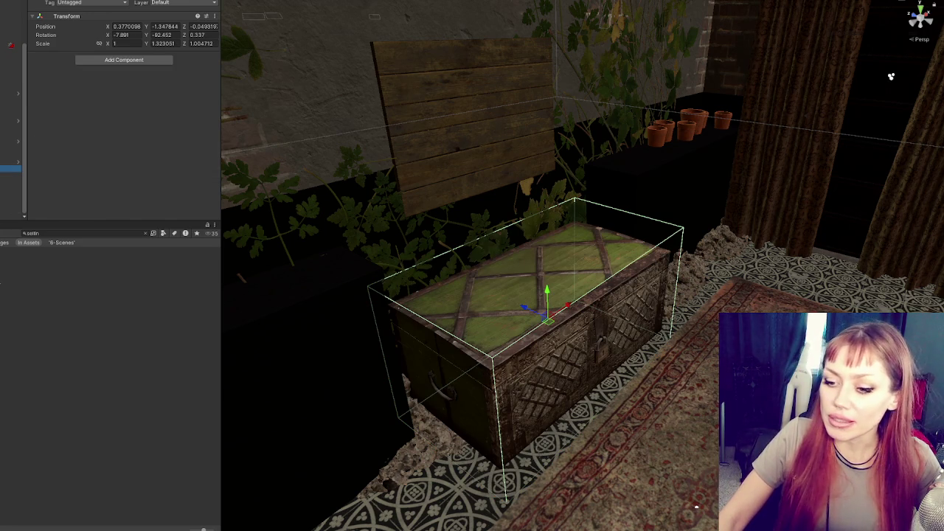
{"action": "key", "text": "alt+Tab"}
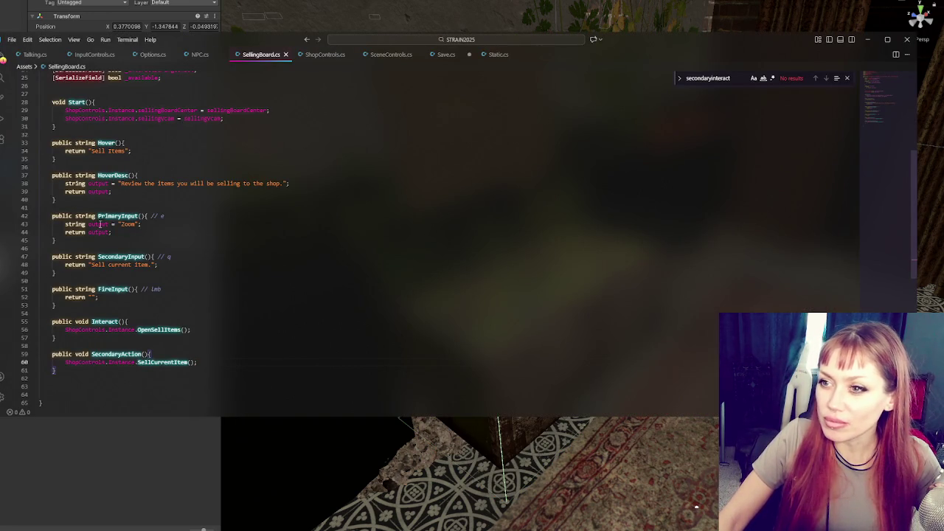
Close SceneControls.cs, Save.cs (without saving) and Static.cs, then find SellCurrentItem in ShopControls.cs.
{"action": "key", "text": "Left"}
{"action": "key", "text": "Left"}
{"action": "key", "text": "Left"}
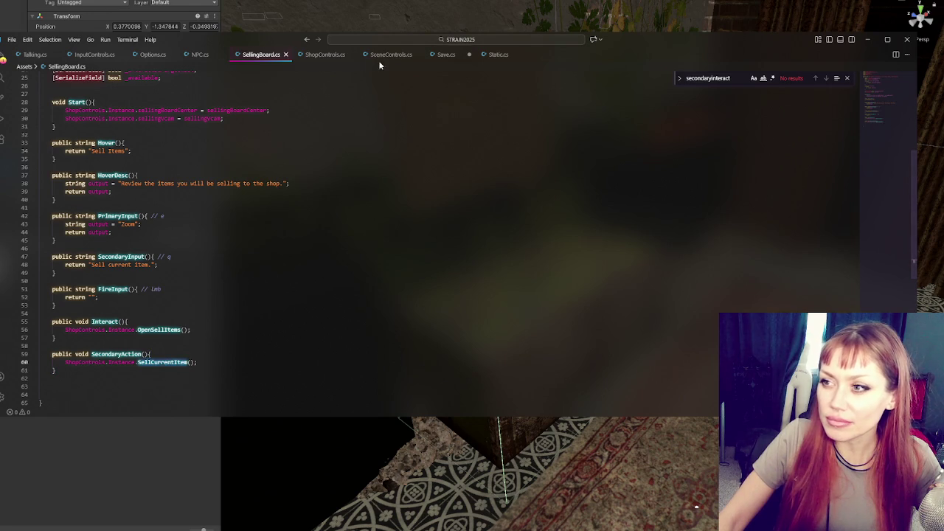
{"action": "left_click", "coordinate": [417, 55]}
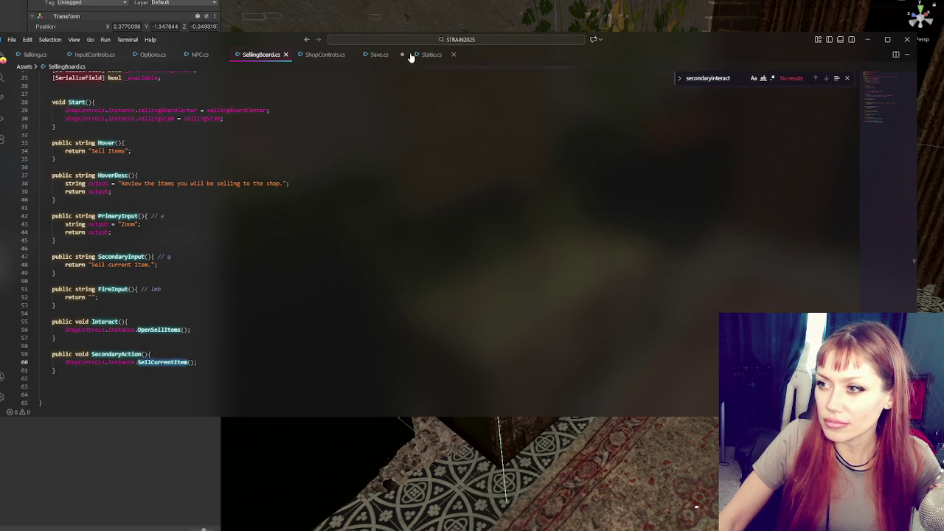
{"action": "left_click", "coordinate": [402, 54]}
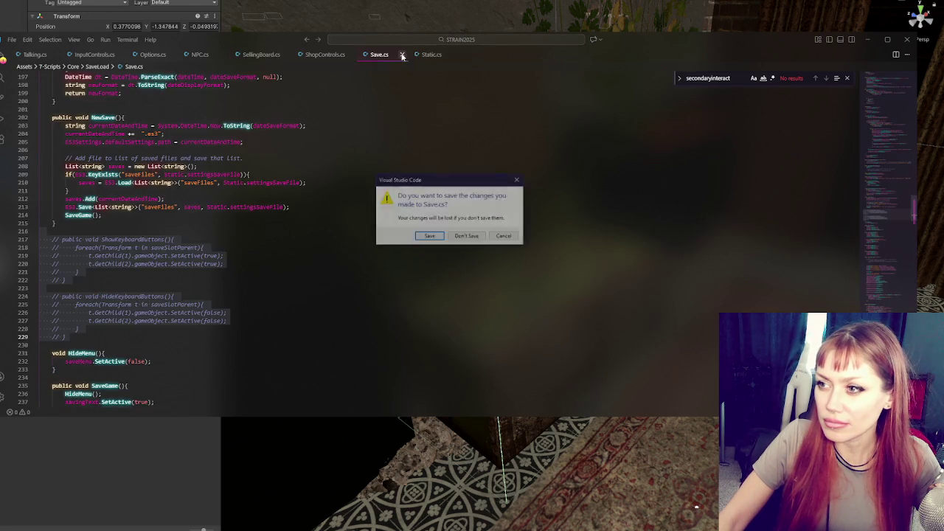
{"action": "left_click", "coordinate": [475, 237]}
{"action": "left_click", "coordinate": [402, 55]}
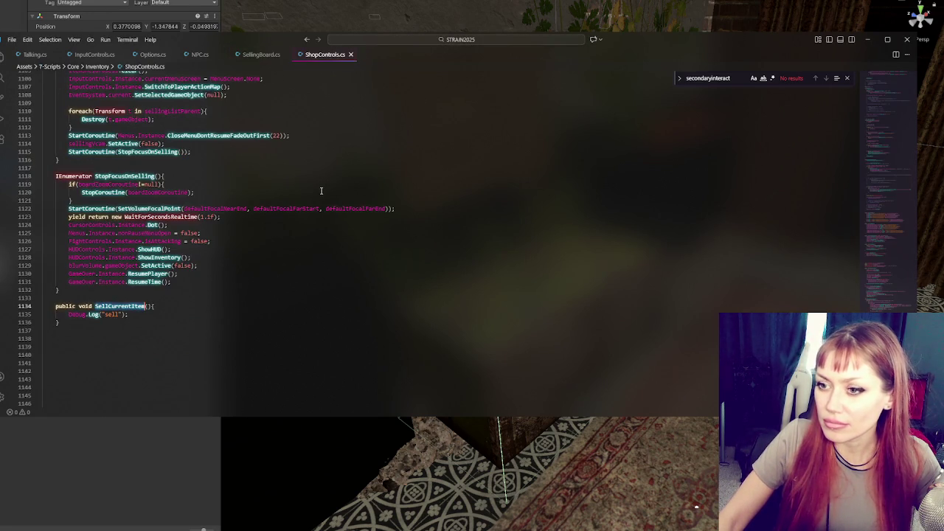
{"action": "key", "text": "ctrl+f"}
Copy the Menus.Instance.Confirmation line into SellCurrentItem below its Debug.Log call.
{"action": "left_click", "coordinate": [144, 314]}
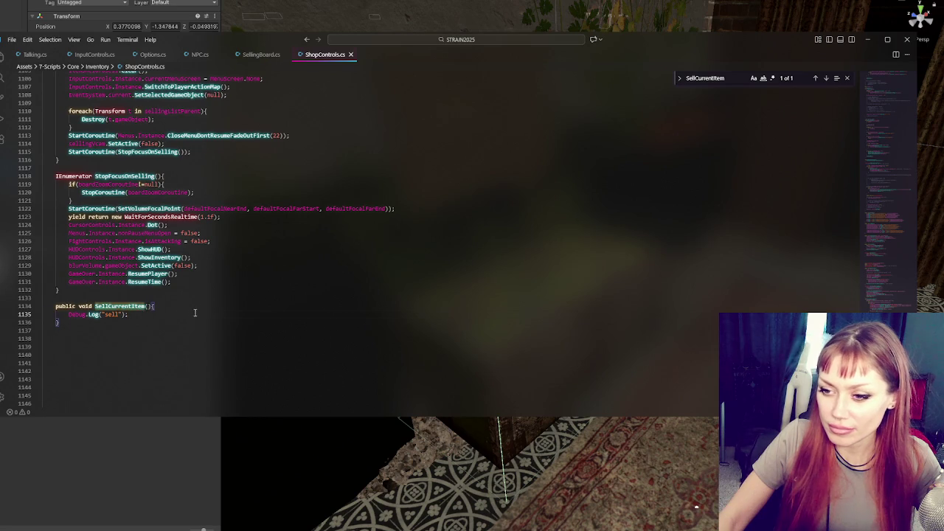
{"action": "key", "text": "Return"}
{"action": "key", "text": "Return"}
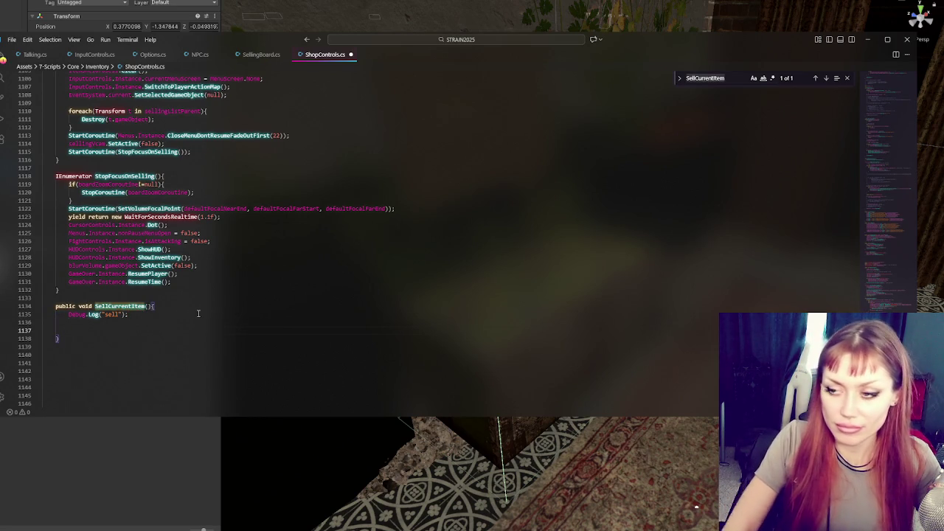
{"action": "key", "text": "ctrl+f"}
{"action": "type", "text": "con"}
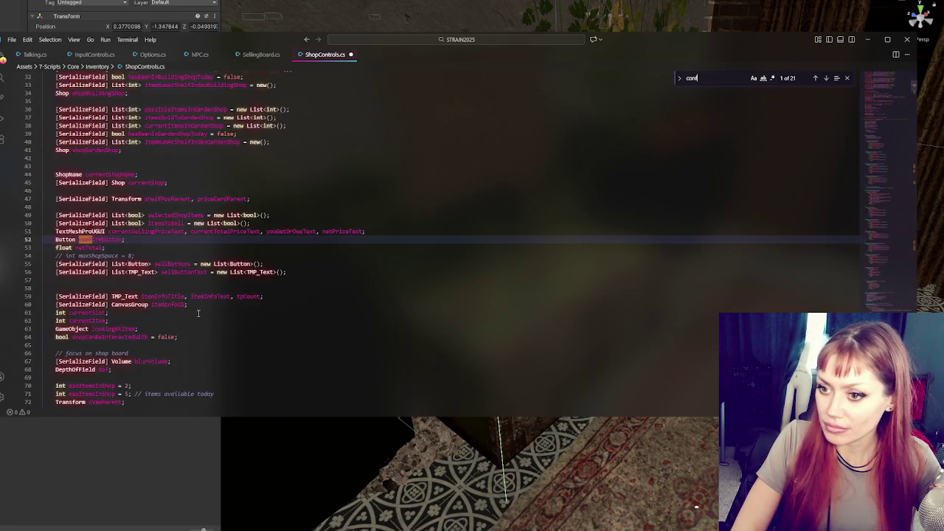
{"action": "type", "text": "firmation"}
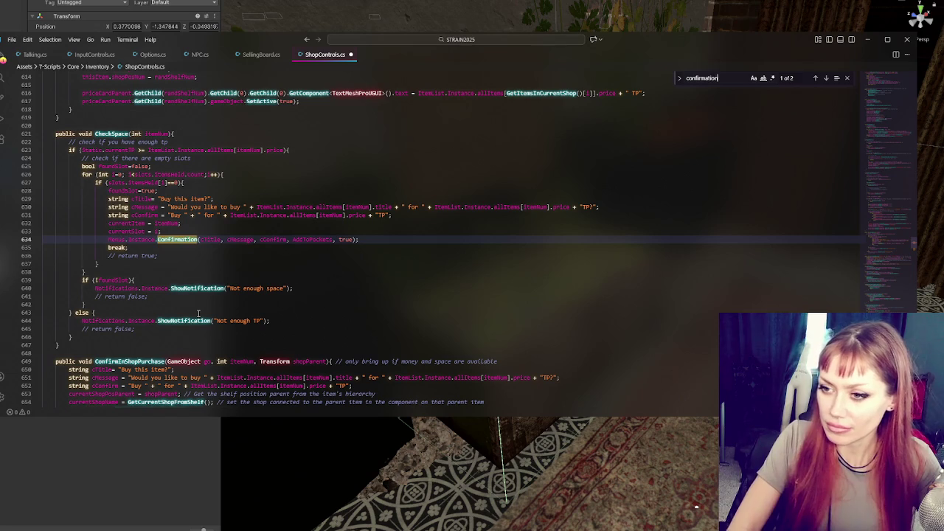
{"action": "left_click_drag", "start_coordinate": [390, 239], "coordinate": [400, 231]}
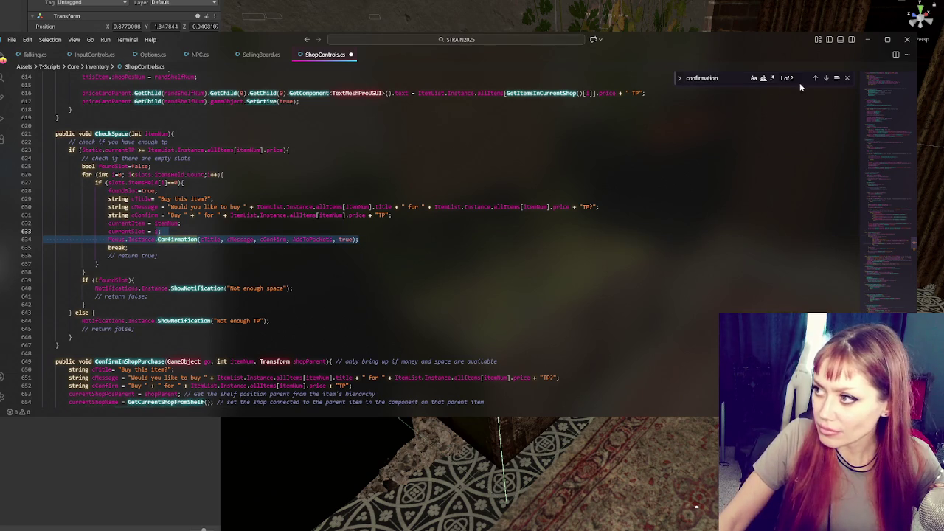
{"action": "scroll", "coordinate": [443, 237], "scroll_direction": "down", "scroll_amount": 20}
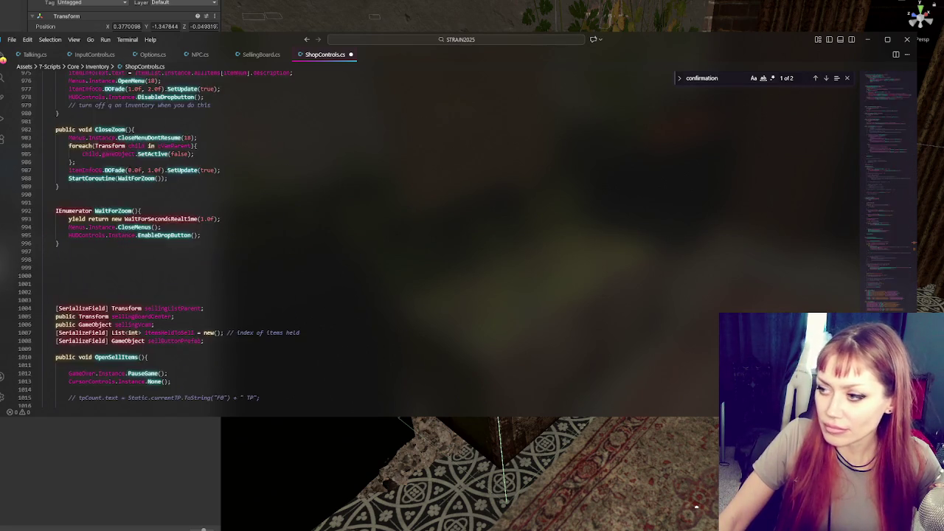
{"action": "scroll", "coordinate": [228, 204], "scroll_direction": "up", "scroll_amount": 4}
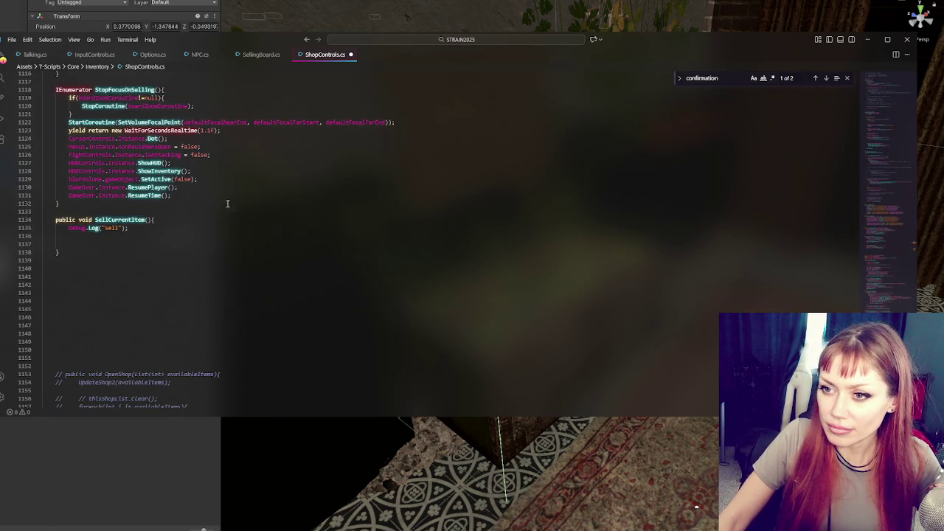
{"action": "left_click", "coordinate": [127, 236]}
{"action": "type", "text": "Menus.Instance.Confirmation(cTitle, cMessage, cConfirm, AddToPockets, true);"}
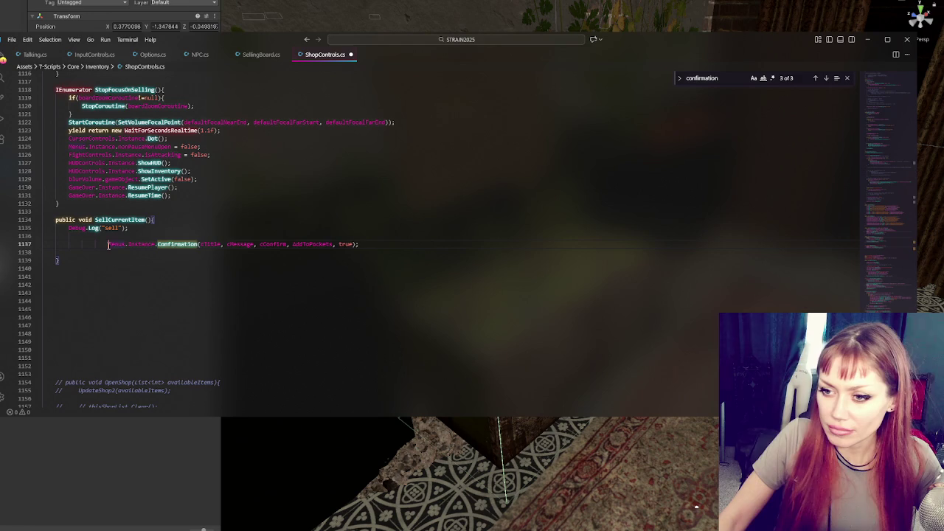
{"action": "key", "text": "BackSpace"}
{"action": "key", "text": "BackSpace"}
{"action": "key", "text": "BackSpace"}
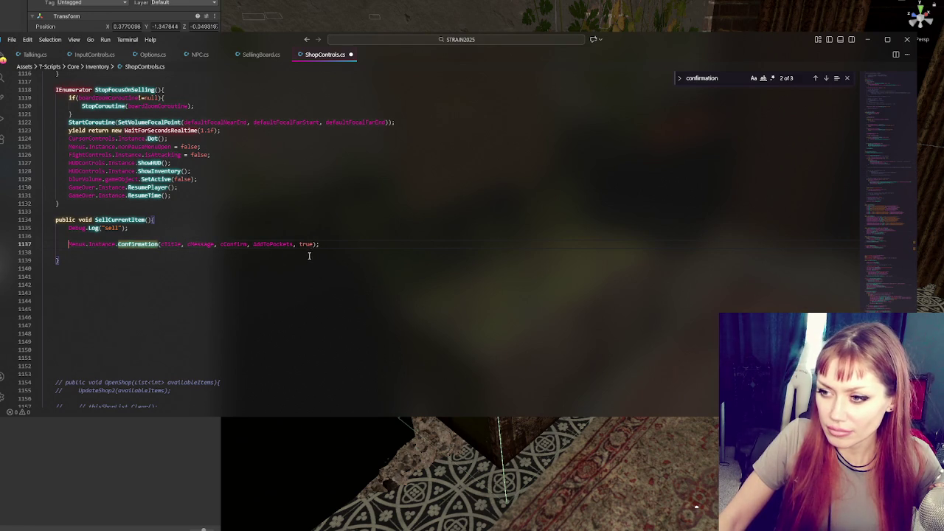
Add an empty public void ConfirmSellItem() method and pass it instead of AddToPockets.
{"action": "left_click", "coordinate": [234, 245]}
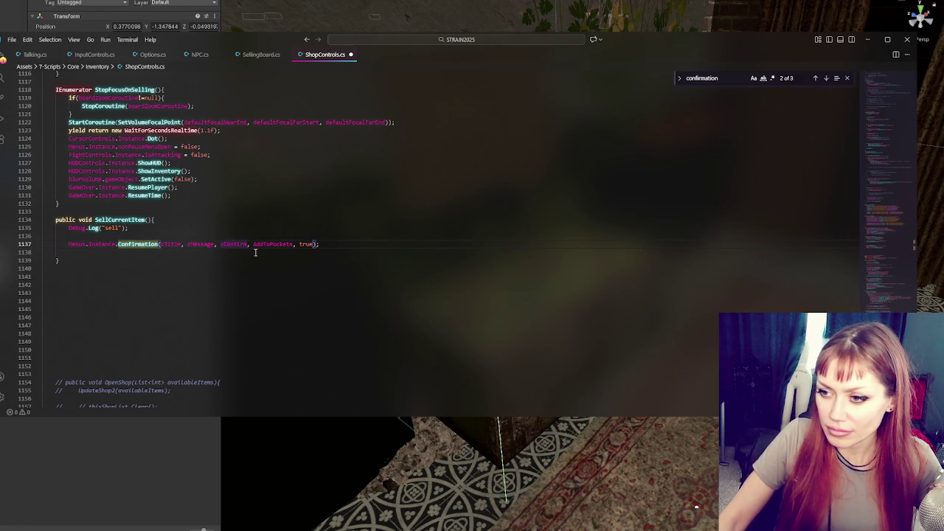
{"action": "double_click", "coordinate": [273, 244]}
{"action": "left_click", "coordinate": [200, 261]}
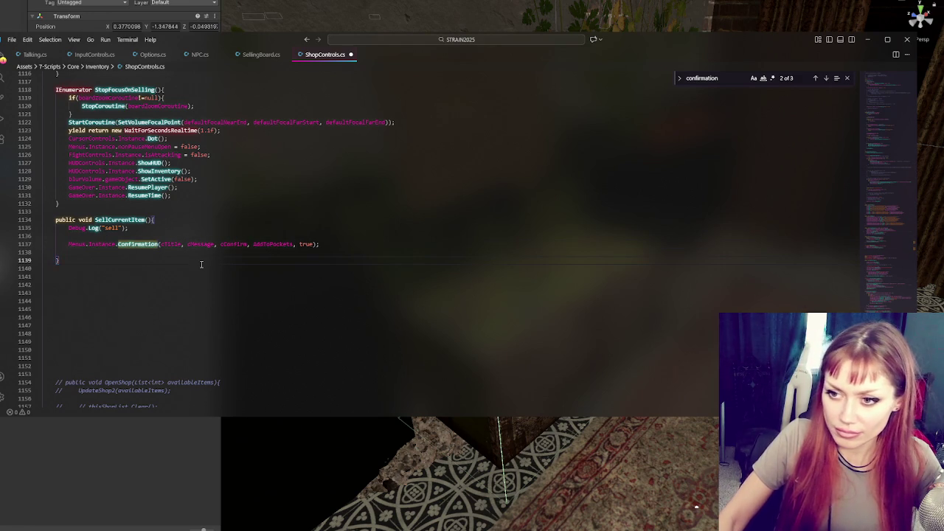
{"action": "key", "text": "Return"}
{"action": "key", "text": "Return"}
{"action": "type", "text": "public v"}
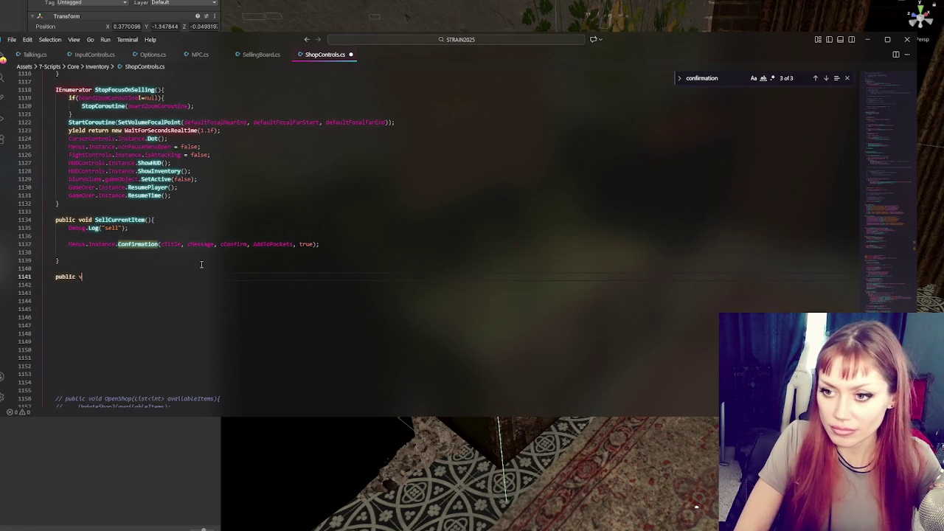
{"action": "type", "text": "oid Co"}
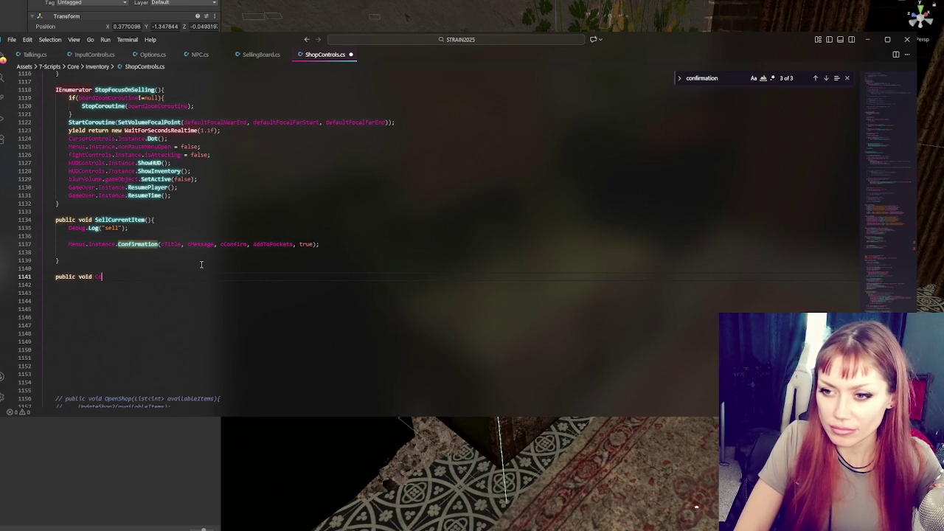
{"action": "type", "text": "nf"}
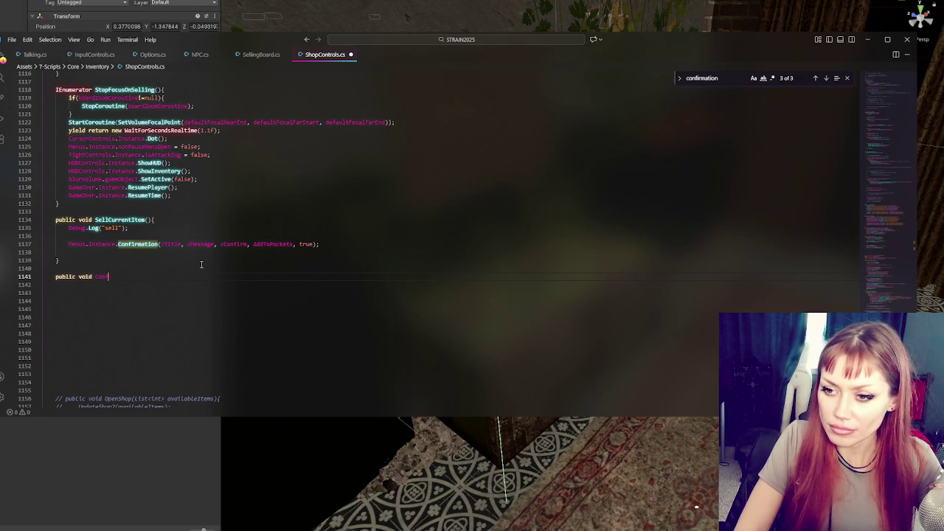
{"action": "type", "text": "irmSellItem"}
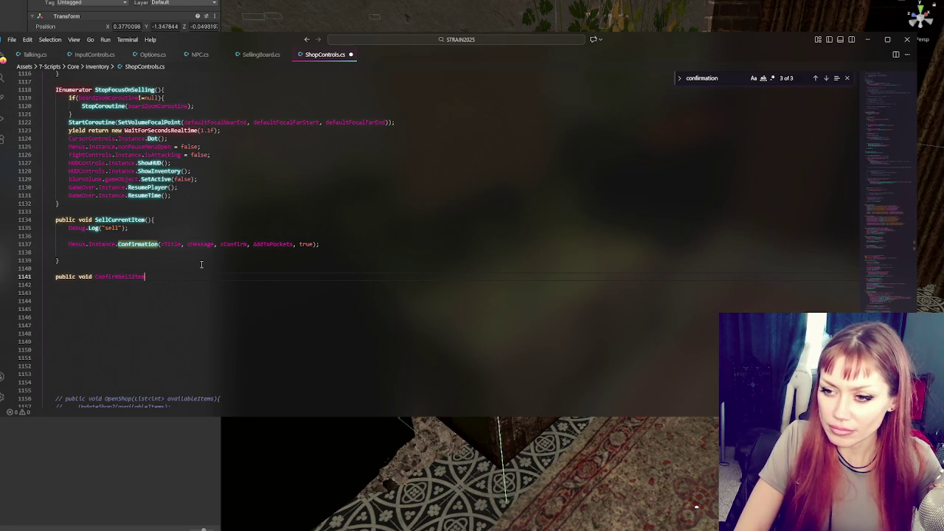
{"action": "type", "text": "(){"}
{"action": "key", "text": "Return"}
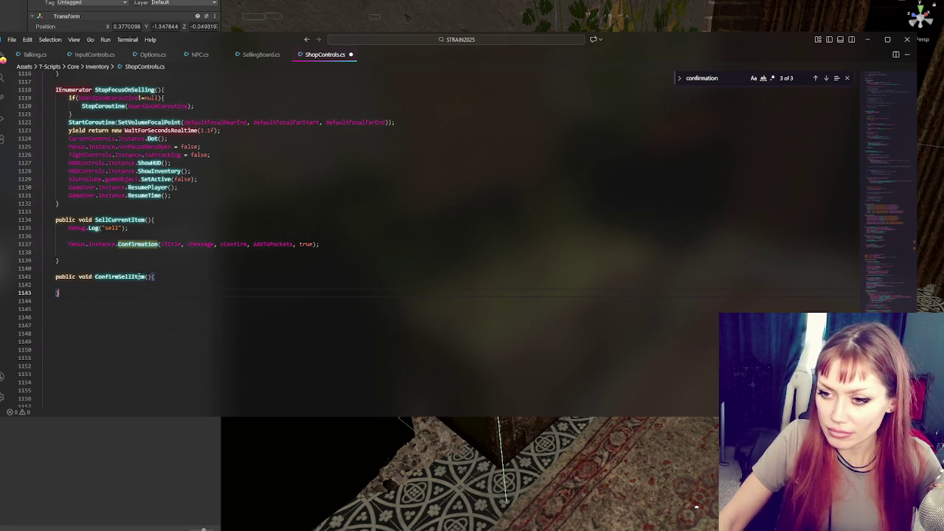
{"action": "double_click", "coordinate": [140, 276]}
{"action": "key", "text": "ctrl+c"}
{"action": "double_click", "coordinate": [254, 244]}
{"action": "key", "text": "ctrl+v"}
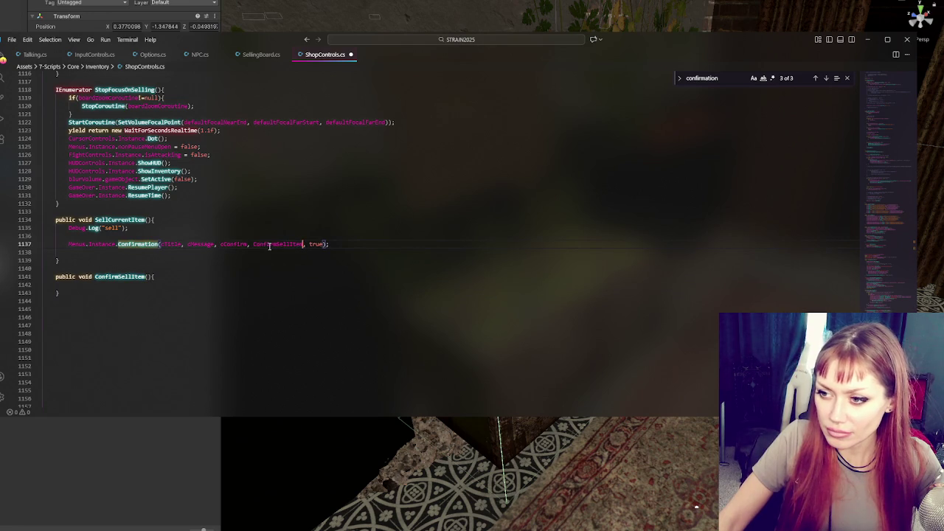
{"action": "left_click", "coordinate": [160, 281]}
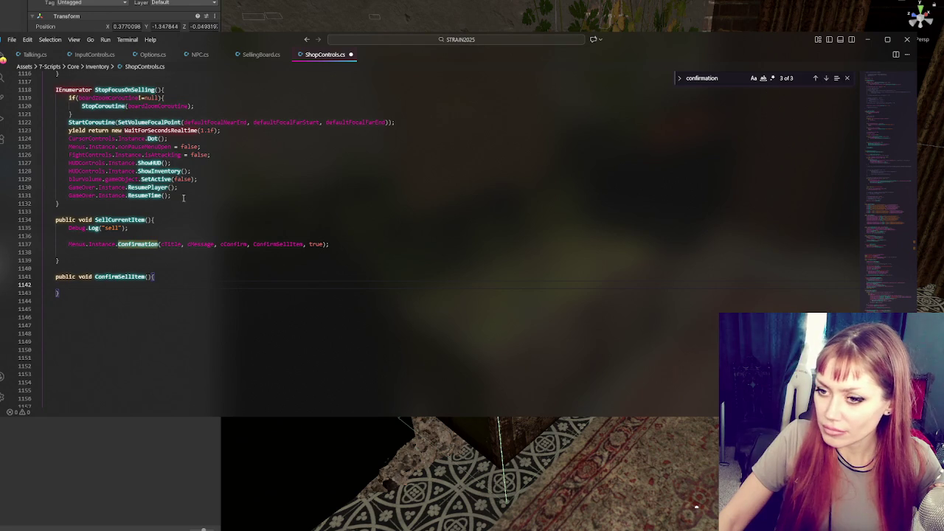
{"action": "left_click", "coordinate": [826, 78]}
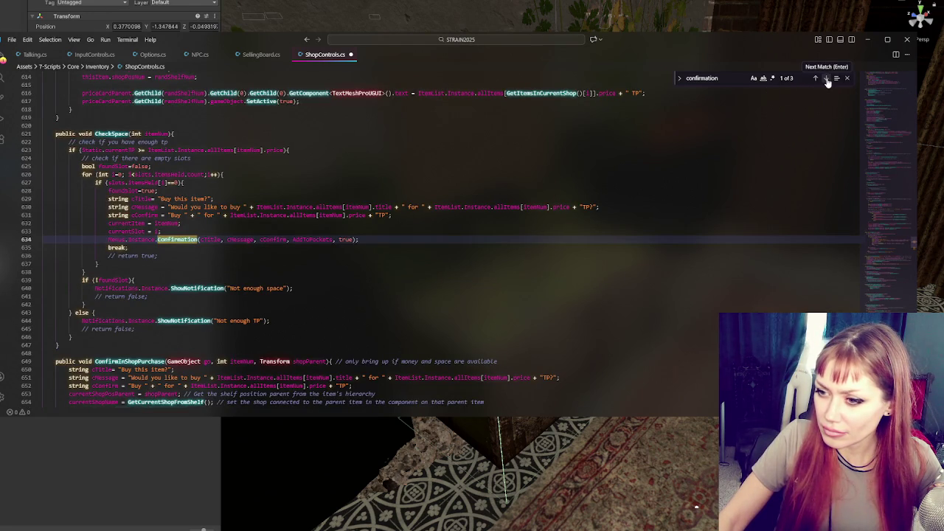
{"action": "left_click", "coordinate": [826, 78]}
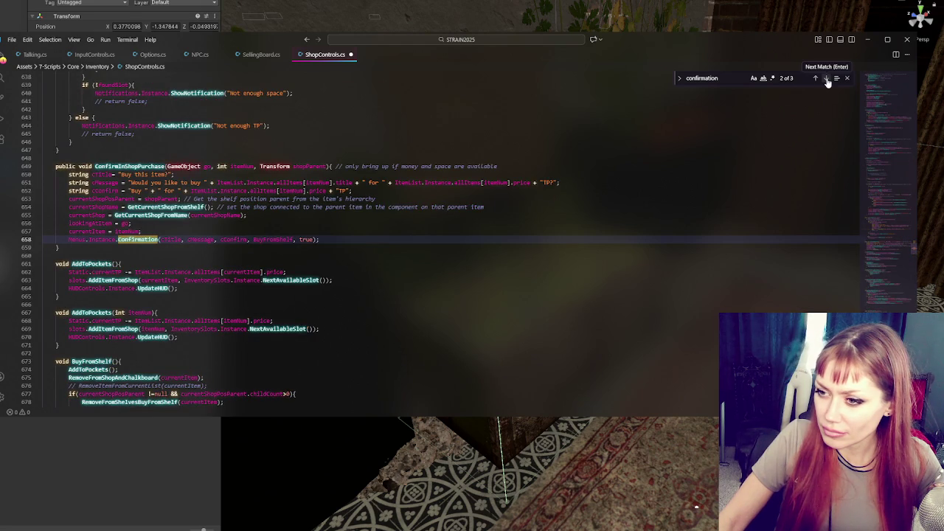
{"action": "left_click", "coordinate": [826, 78]}
{"action": "left_click", "coordinate": [273, 279]}
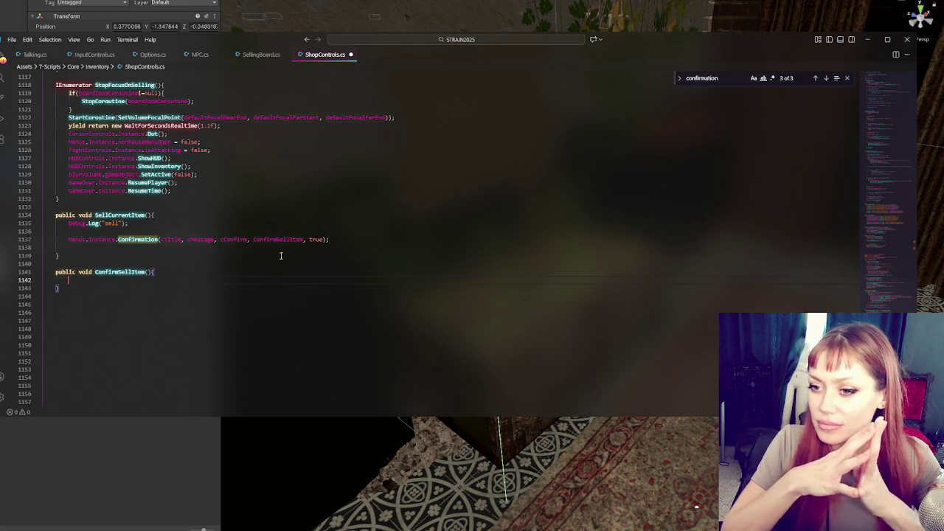
{"action": "scroll", "coordinate": [281, 256], "scroll_direction": "up", "scroll_amount": 4}
{"action": "scroll", "coordinate": [281, 256], "scroll_direction": "up", "scroll_amount": 20}
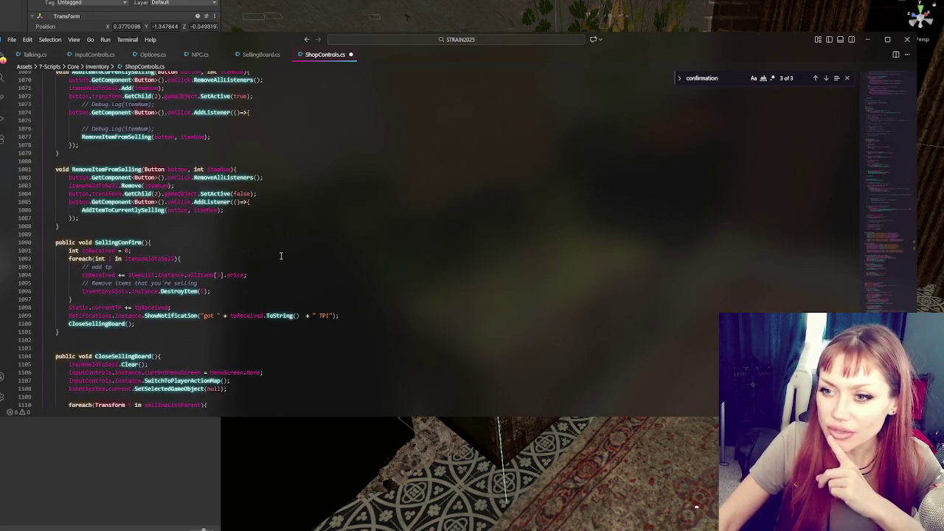
{"action": "scroll", "coordinate": [281, 256], "scroll_direction": "up", "scroll_amount": 5}
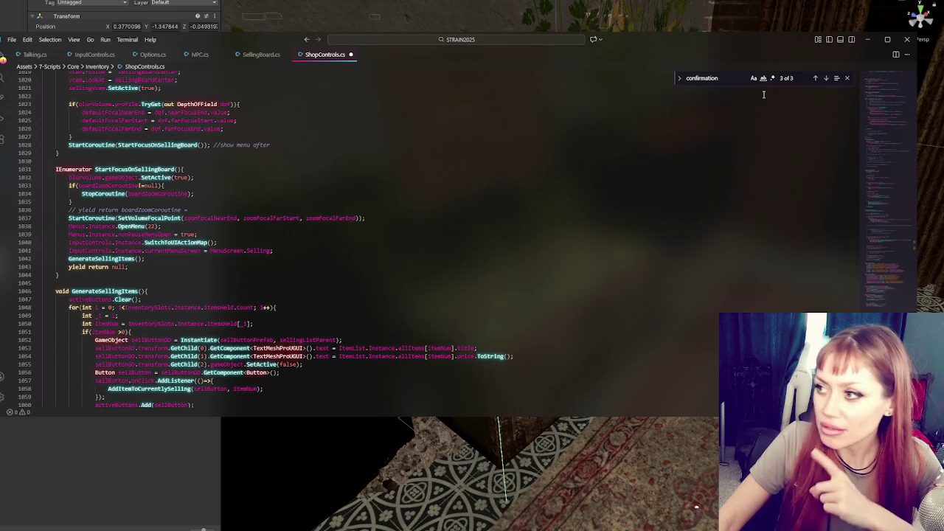
{"action": "key", "text": "ctrl+f"}
{"action": "type", "text": "addtopo"}
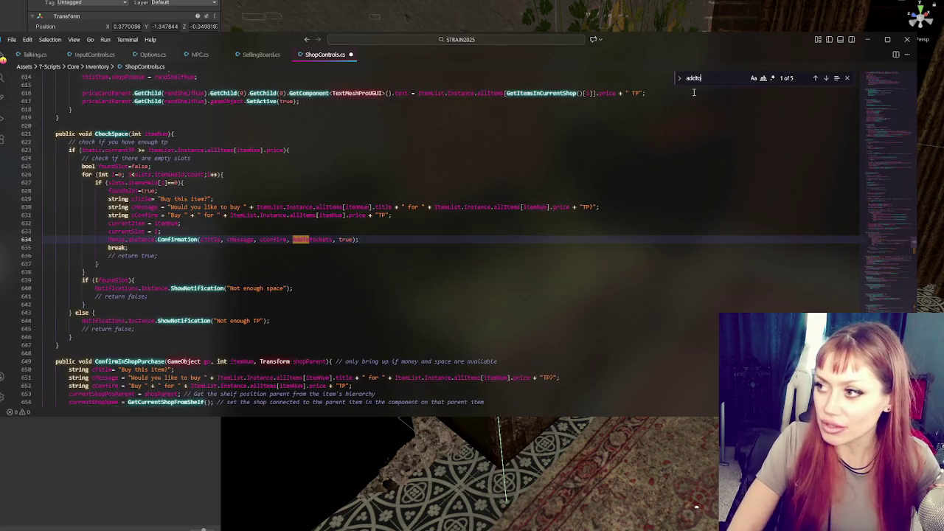
{"action": "left_click", "coordinate": [827, 79]}
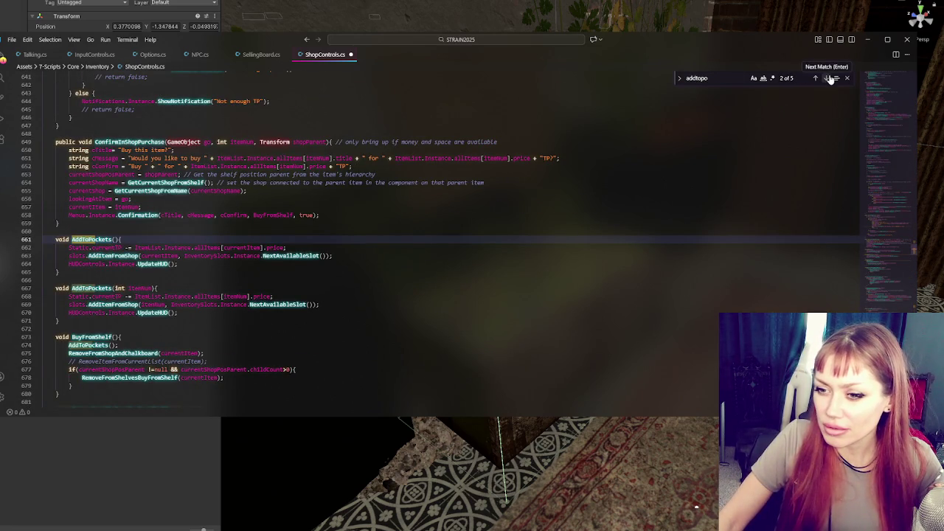
{"action": "left_click", "coordinate": [829, 78]}
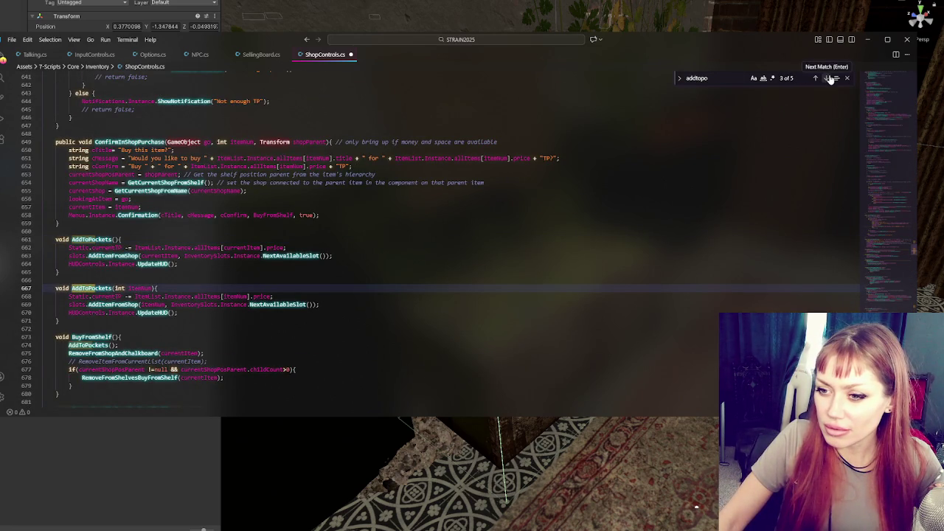
{"action": "scroll", "coordinate": [132, 253], "scroll_direction": "down", "scroll_amount": 3}
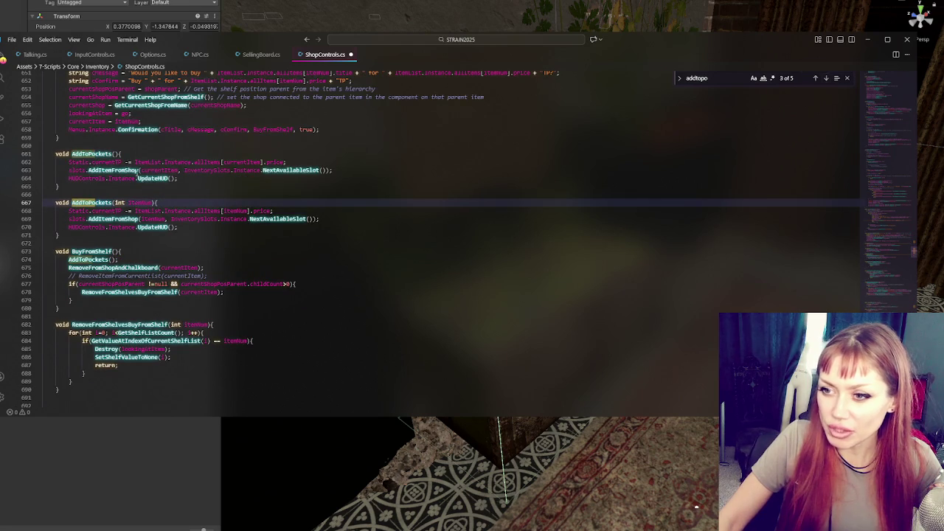
{"action": "left_click", "coordinate": [237, 161]}
{"action": "key", "text": "Up"}
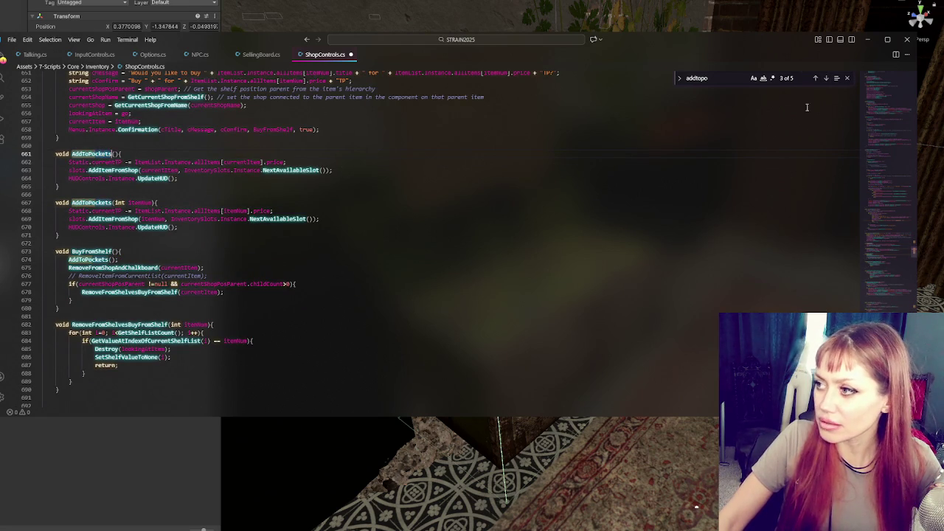
{"action": "left_click_drag", "start_coordinate": [885, 108], "coordinate": [888, 279]}
{"action": "scroll", "coordinate": [352, 301], "scroll_direction": "down", "scroll_amount": 20}
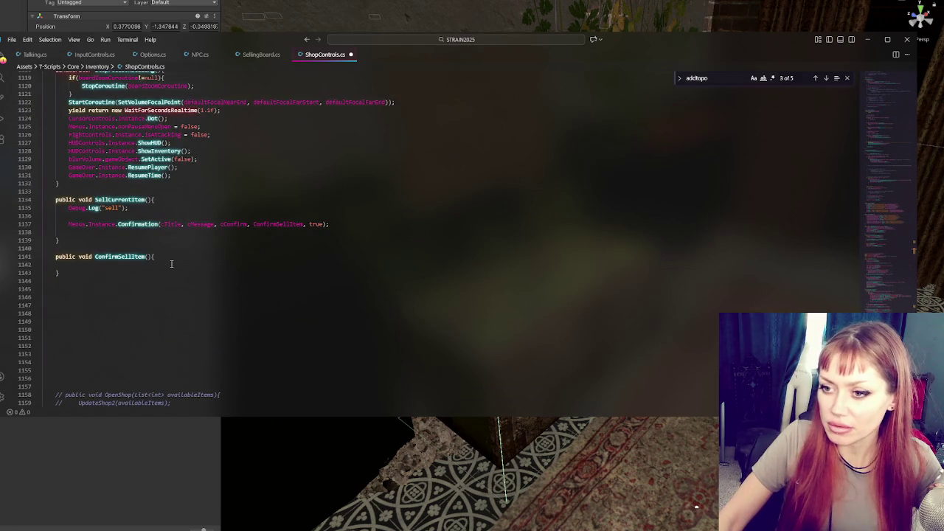
Call AddToPockets() in ConfirmSellItem and begin a RemoveFrom call below it.
{"action": "left_click", "coordinate": [147, 259]}
{"action": "type", "text": "AddToPockets"}
{"action": "type", "text": "();"}
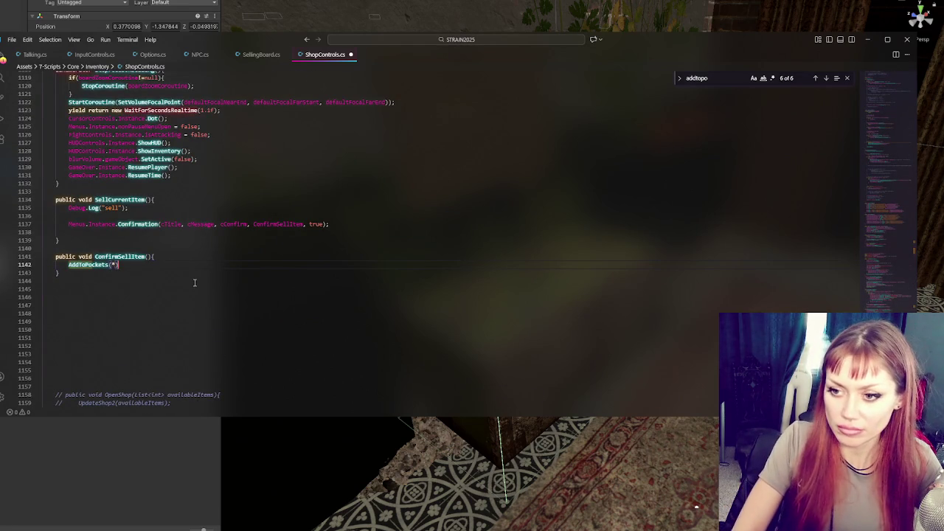
{"action": "key", "text": "Return"}
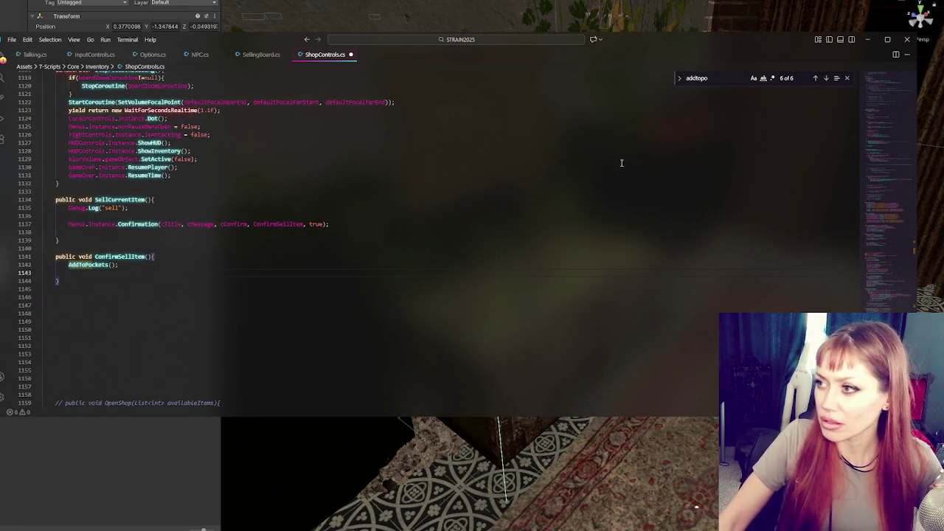
{"action": "type", "text": "RemoveFrom"}
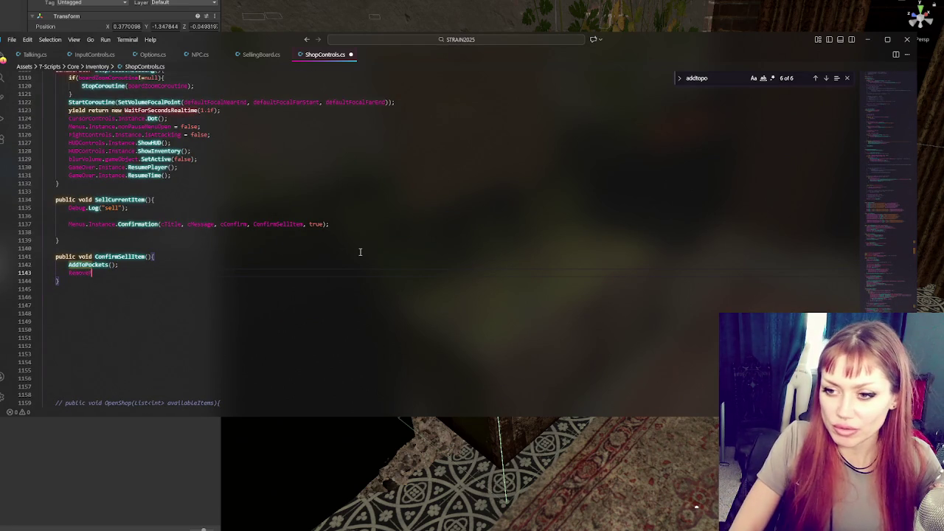
Search ShopControls.cs for 'removefrom' to locate RemoveFromShopAndChalkboard.
{"action": "left_click", "coordinate": [723, 78]}
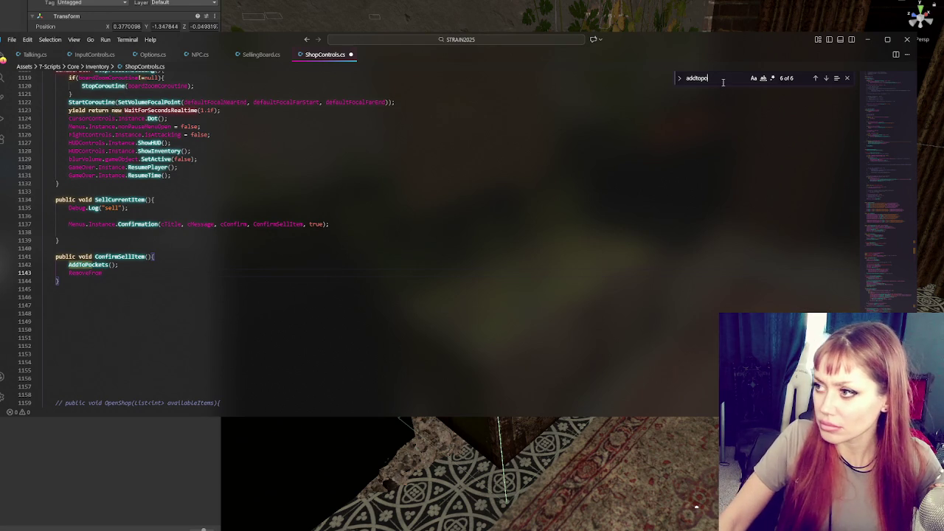
{"action": "key", "text": "ctrl+a"}
{"action": "type", "text": "Fremov"}
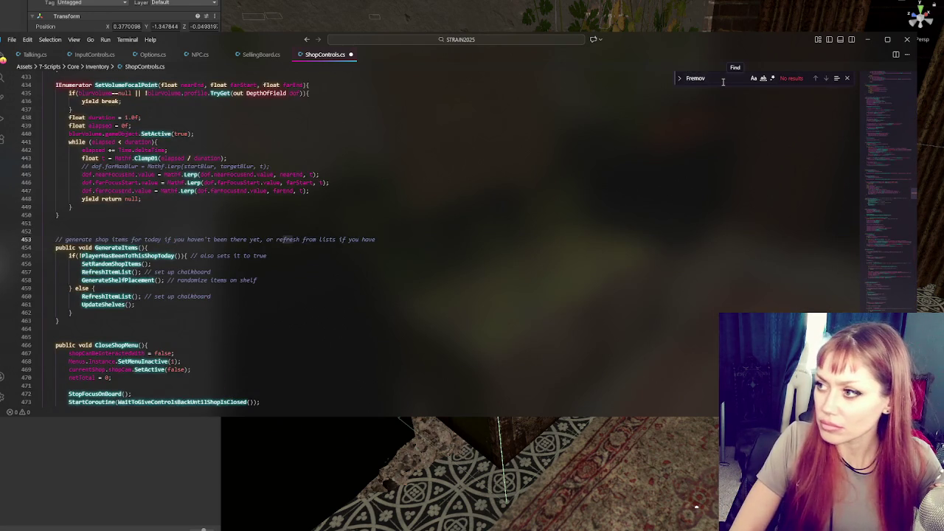
{"action": "key", "text": "ctrl+a"}
{"action": "type", "text": "removefrom"}
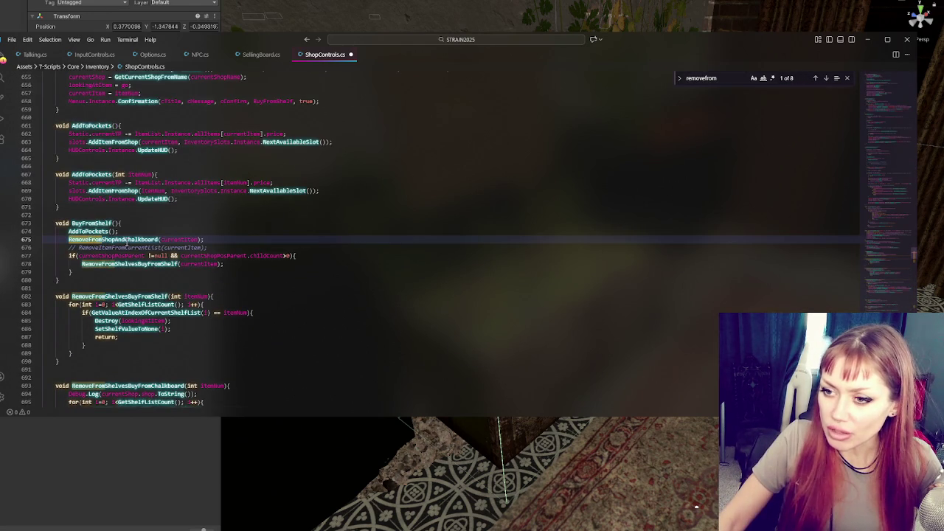
{"action": "key", "text": "ctrl+f"}
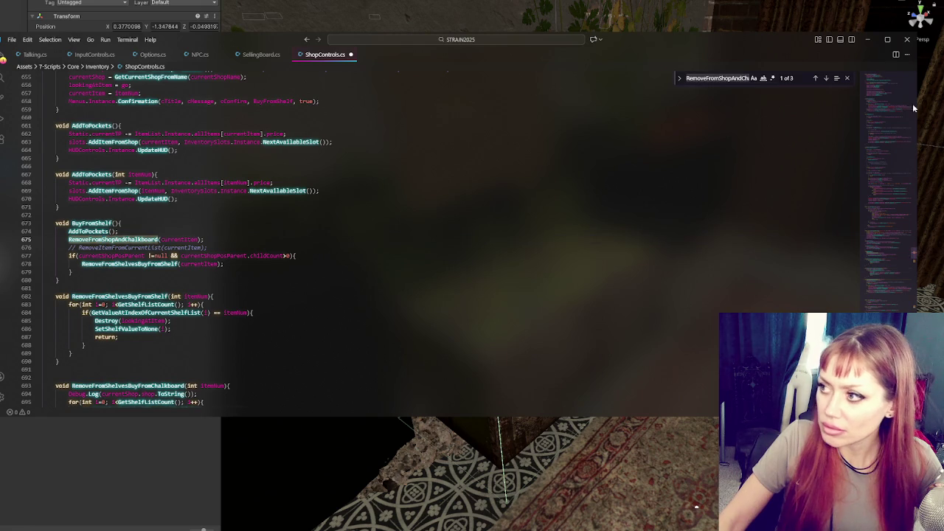
Step through the three RemoveFromShopAndChalkboard matches, then jump down to ConfirmSellItem near line 1141.
{"action": "left_click", "coordinate": [826, 78]}
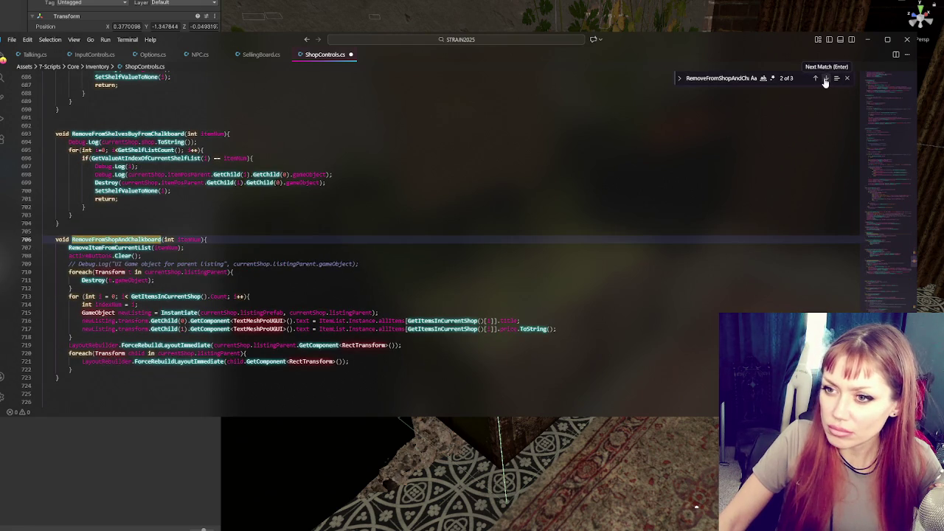
{"action": "left_click", "coordinate": [826, 79]}
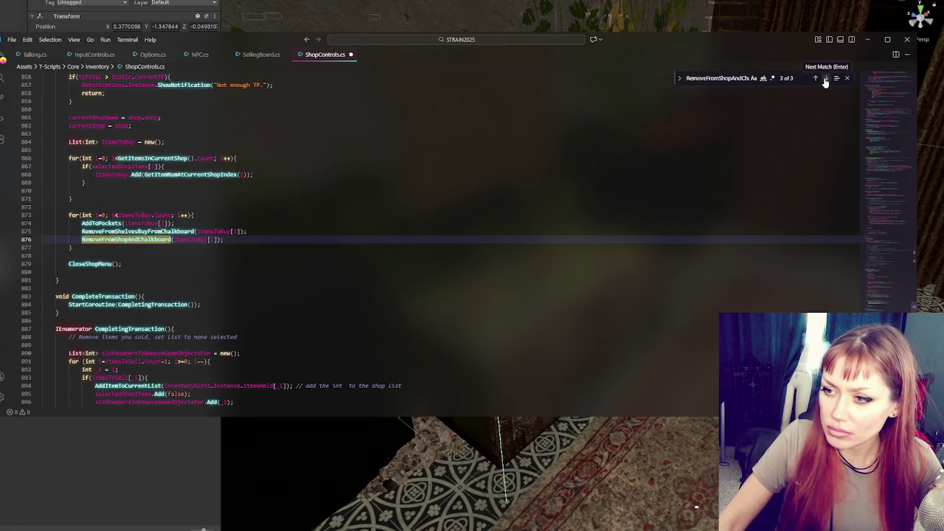
{"action": "left_click", "coordinate": [816, 79]}
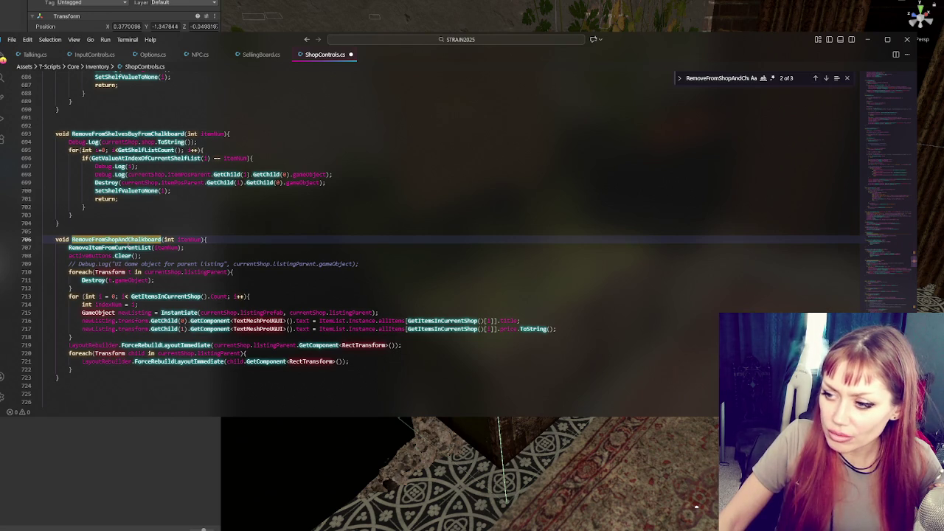
{"action": "left_click", "coordinate": [882, 280]}
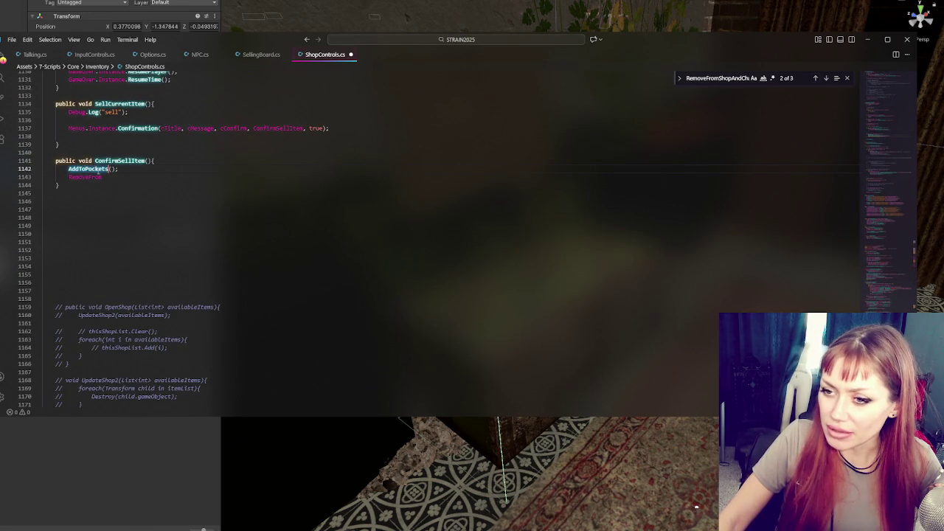
Replace ConfirmSellItem's placeholder calls with comments: add to selling list, remove from hand, give TP.
{"action": "left_click_drag", "start_coordinate": [68, 169], "coordinate": [162, 181]}
{"action": "key", "text": "BackSpace"}
{"action": "type", "text": "// "}
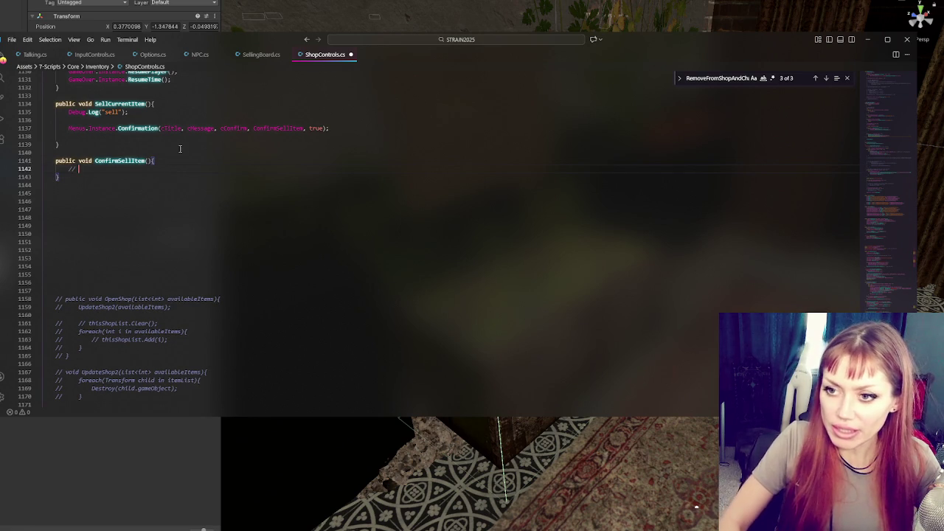
{"action": "type", "text": "add it to the sel"}
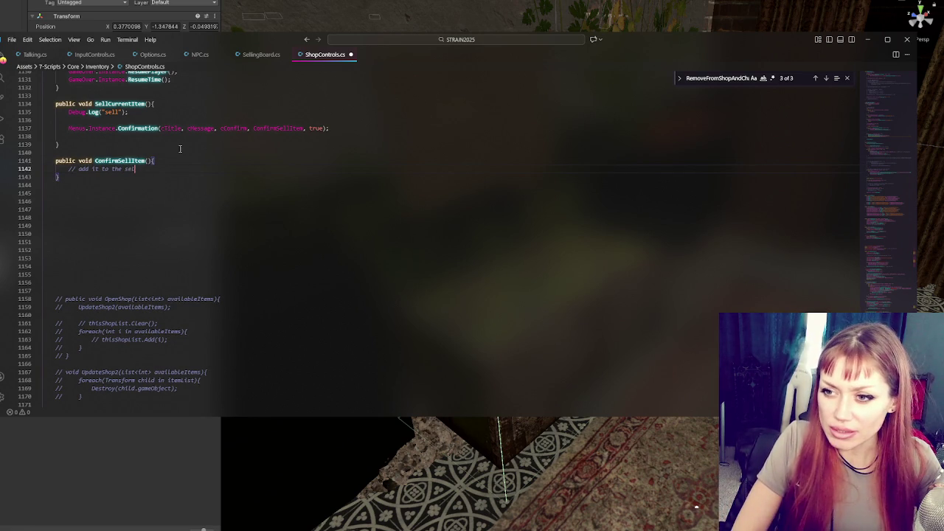
{"action": "type", "text": "ling list"}
{"action": "key", "text": "Return"}
{"action": "type", "text": "// remov"}
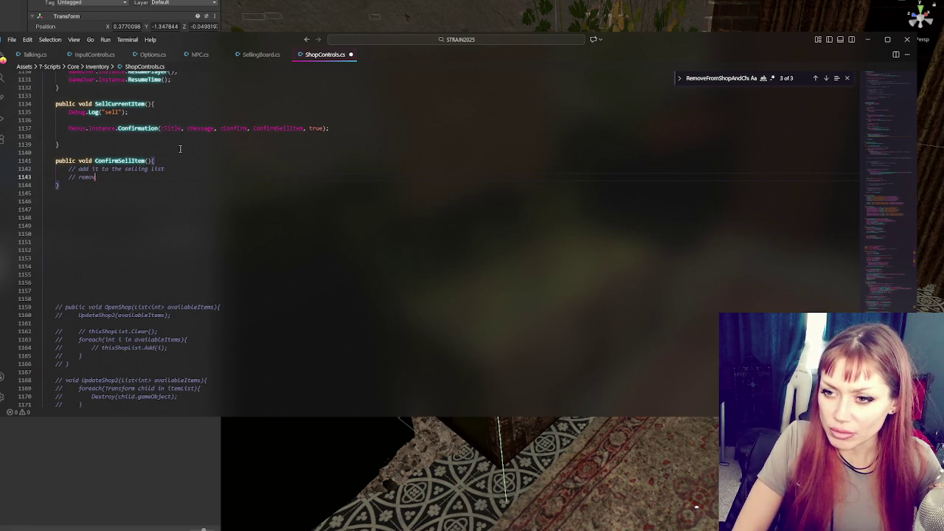
{"action": "type", "text": "om hand"}
{"action": "key", "text": "Return"}
{"action": "type", "text": "// give t"}
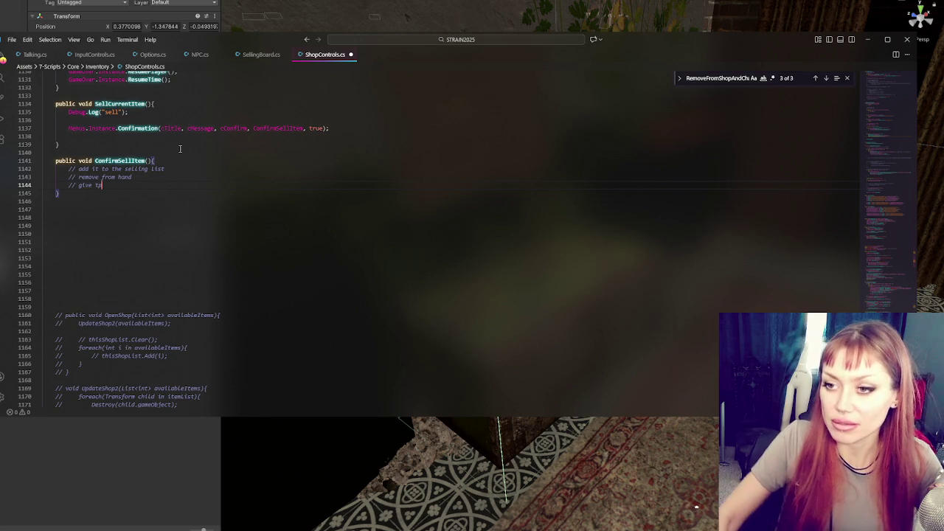
Select the body of the SellingConfirm method further up the script.
{"action": "scroll", "coordinate": [179, 148], "scroll_direction": "up", "scroll_amount": 10}
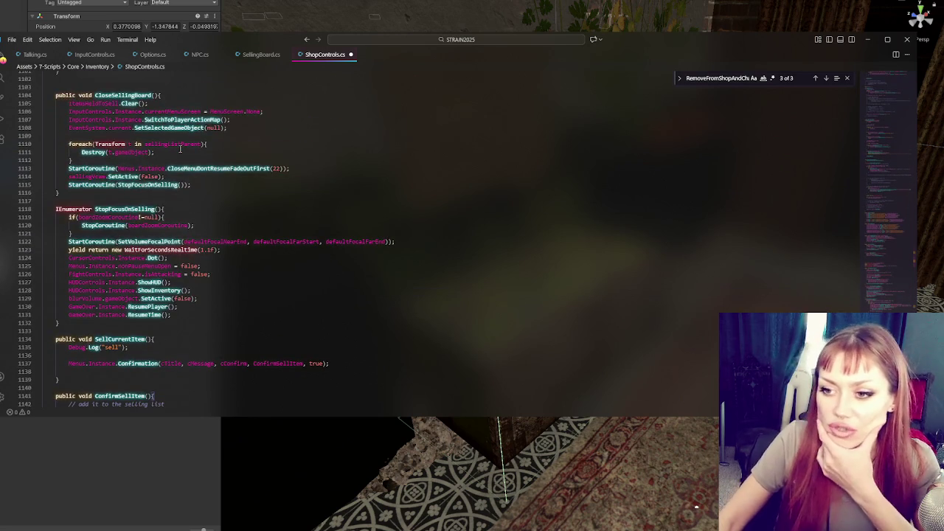
{"action": "scroll", "coordinate": [221, 236], "scroll_direction": "up", "scroll_amount": 8}
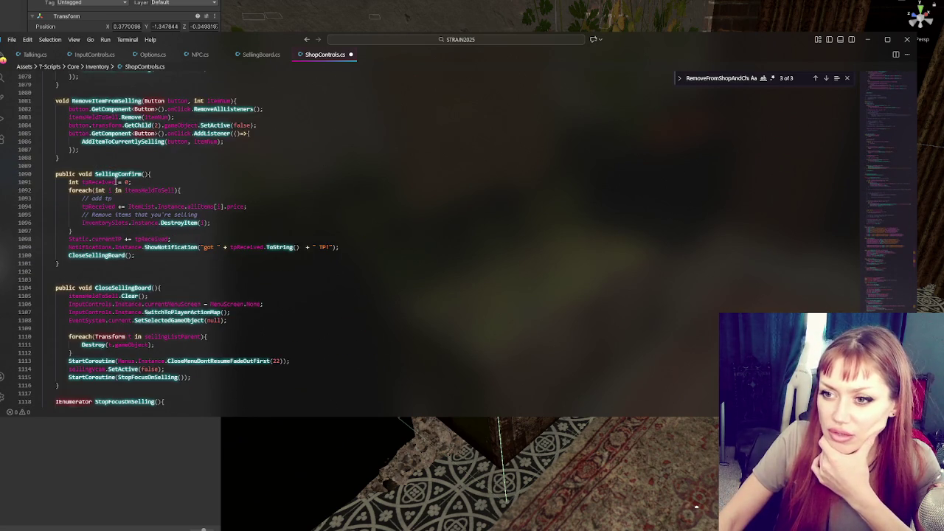
{"action": "left_click", "coordinate": [116, 176]}
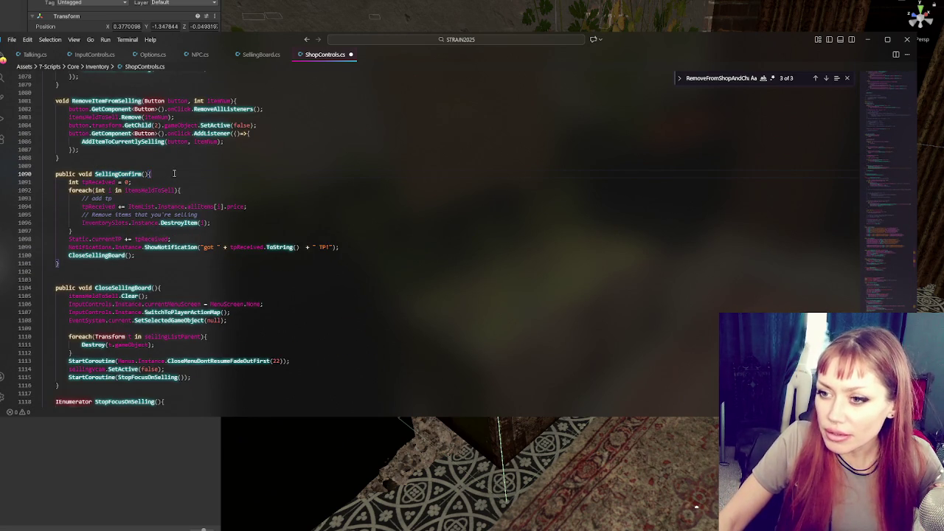
{"action": "left_click_drag", "start_coordinate": [174, 174], "coordinate": [214, 255]}
Paste SellingConfirm's body into ConfirmSellItem and strip out the foreach loop.
{"action": "key", "text": "ctrl+c"}
{"action": "scroll", "coordinate": [220, 242], "scroll_direction": "down", "scroll_amount": 10}
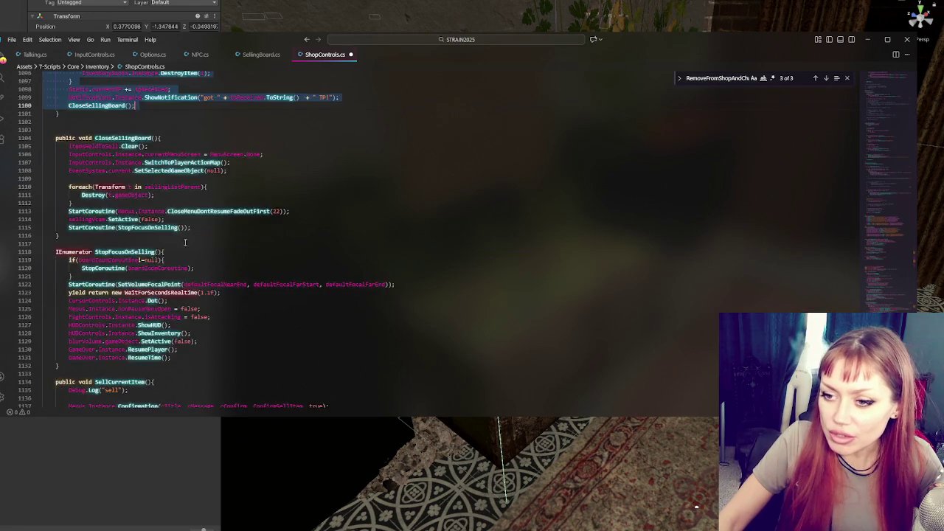
{"action": "left_click", "coordinate": [225, 313]}
{"action": "key", "text": "ctrl+v"}
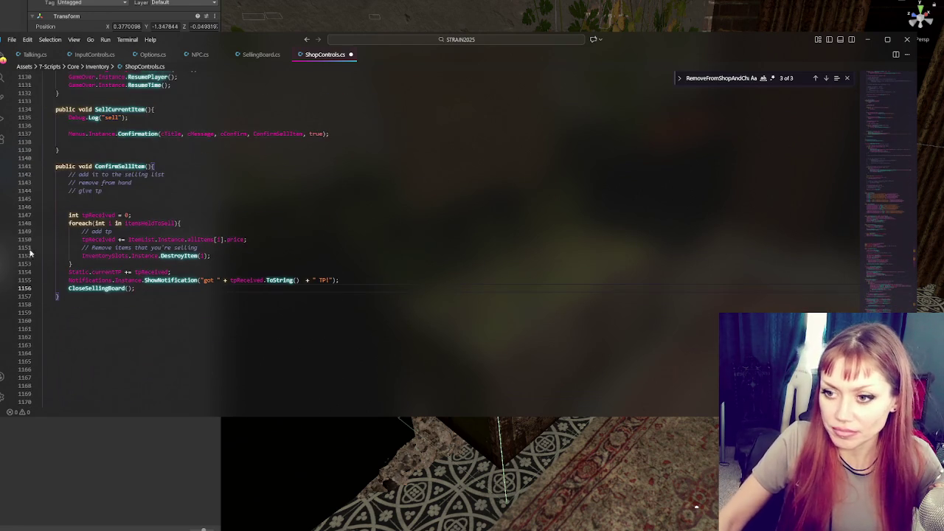
{"action": "scroll", "coordinate": [224, 312], "scroll_direction": "down", "scroll_amount": 4}
{"action": "left_click", "coordinate": [174, 223]}
{"action": "key", "text": "ctrl+z"}
{"action": "key", "text": "ctrl+z"}
{"action": "key", "text": "ctrl+z"}
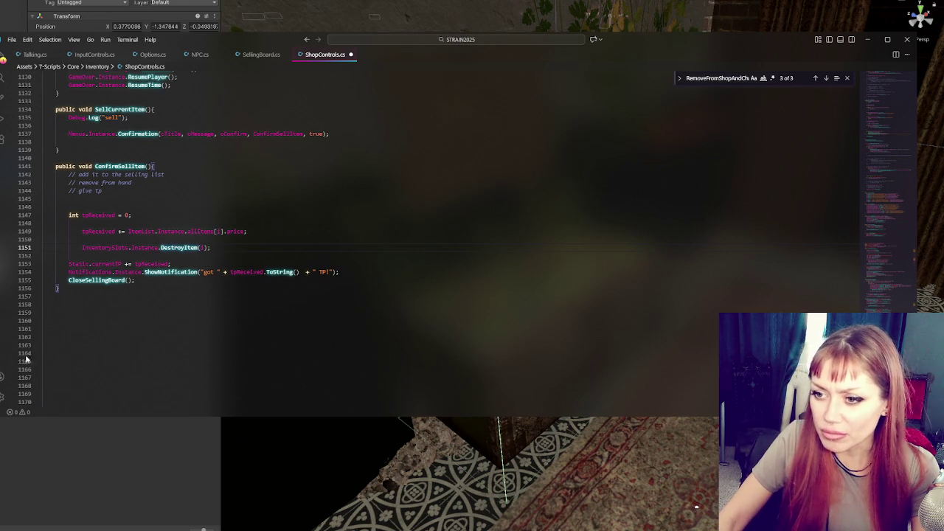
Remove the CloseSellingBoard call and tidy the indentation and blank lines.
{"action": "left_click", "coordinate": [172, 263]}
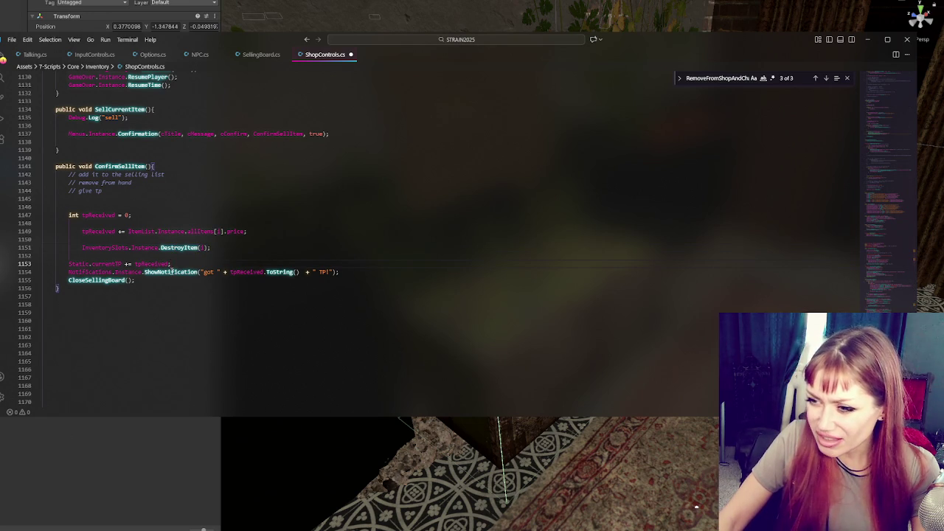
{"action": "left_click", "coordinate": [357, 278]}
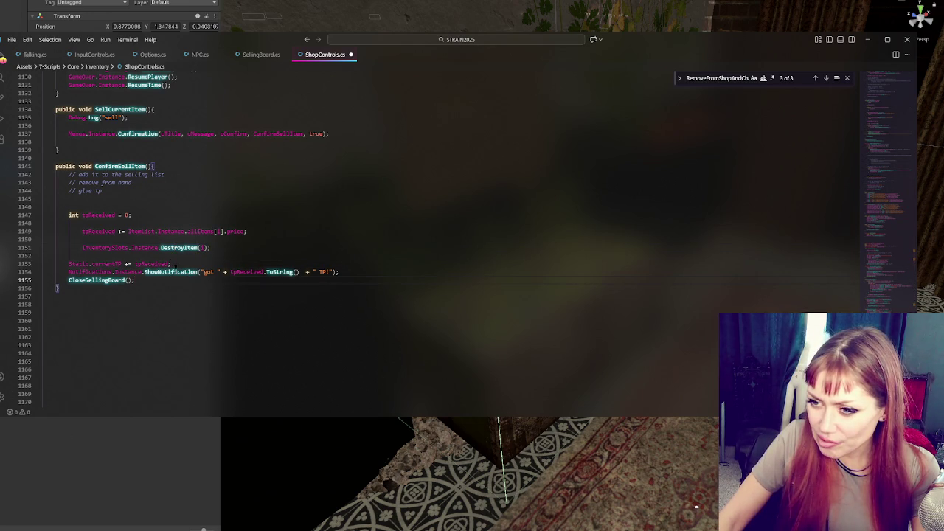
{"action": "key", "text": "shift+Home"}
{"action": "key", "text": "ctrl+x"}
{"action": "left_click", "coordinate": [131, 255]}
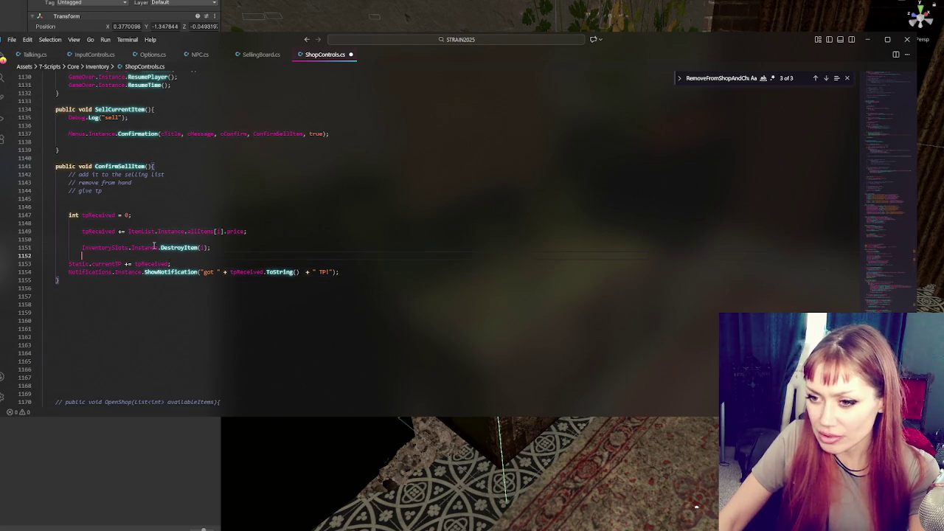
{"action": "key", "text": "BackSpace"}
{"action": "key", "text": "ctrl+z"}
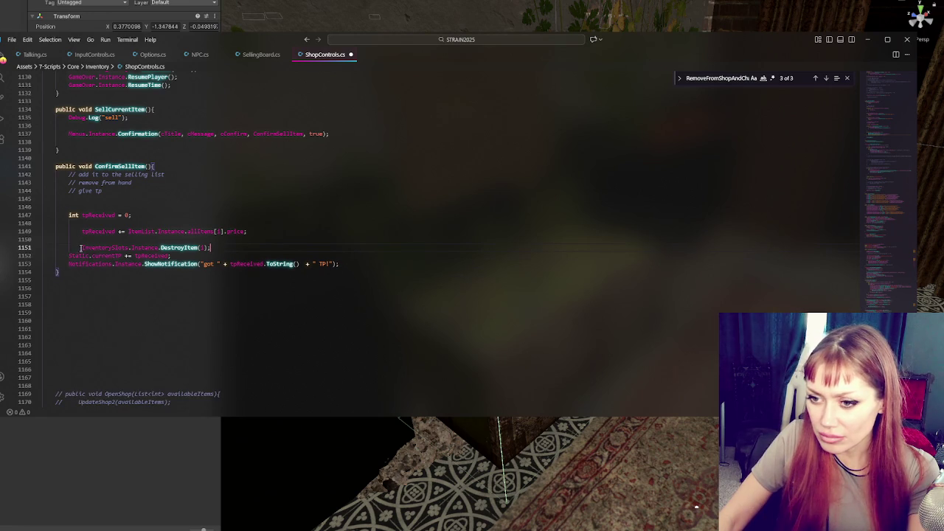
{"action": "key", "text": "shift+Tab"}
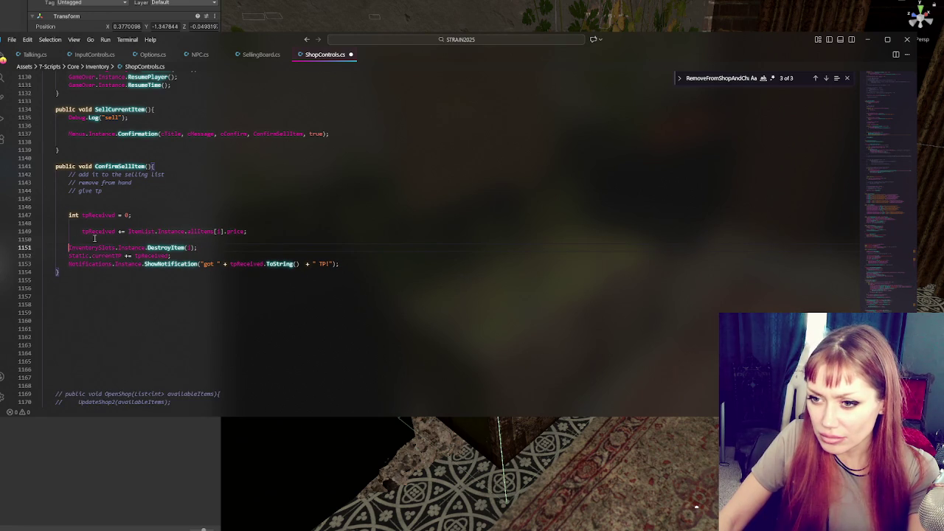
{"action": "key", "text": "Up"}
{"action": "key", "text": "Up"}
{"action": "key", "text": "shift+Tab"}
{"action": "left_click", "coordinate": [99, 238]}
{"action": "key", "text": "BackSpace"}
{"action": "key", "text": "Up"}
{"action": "key", "text": "Up"}
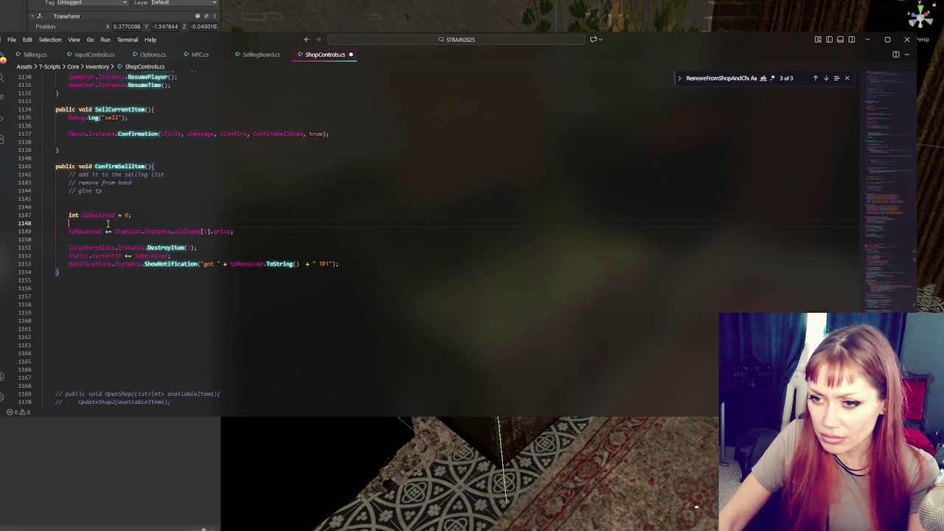
{"action": "key", "text": "BackSpace"}
Delete the three planning comments and the leftover blank line.
{"action": "left_click", "coordinate": [109, 231]}
{"action": "key", "text": "BackSpace"}
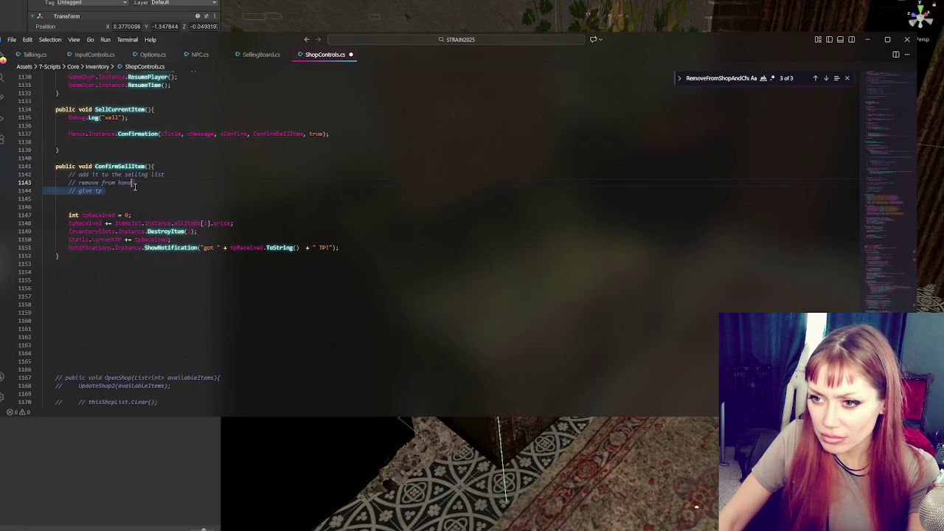
{"action": "left_click_drag", "start_coordinate": [157, 167], "coordinate": [203, 207]}
{"action": "key", "text": "BackSpace"}
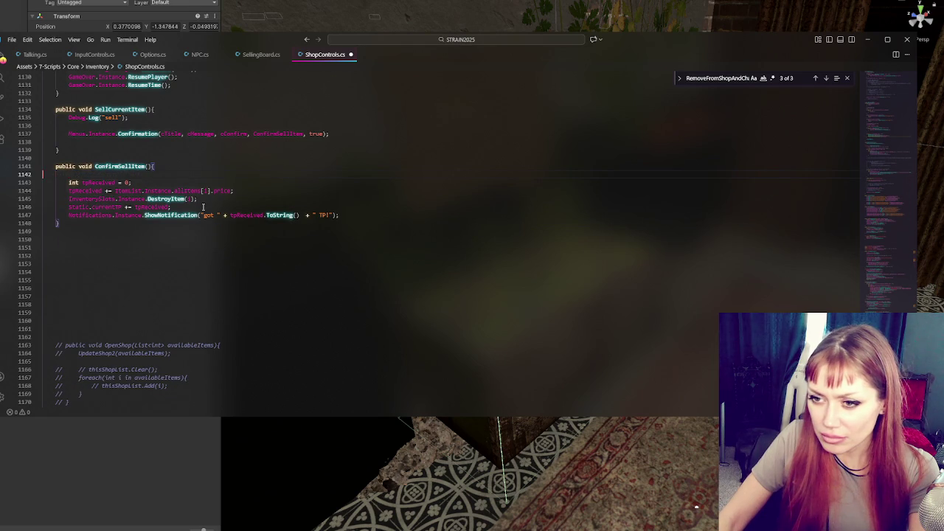
{"action": "key", "text": "Delete"}
Review the allItems price lookup, then save ShopControls.cs so Unity recompiles.
{"action": "left_click", "coordinate": [185, 200]}
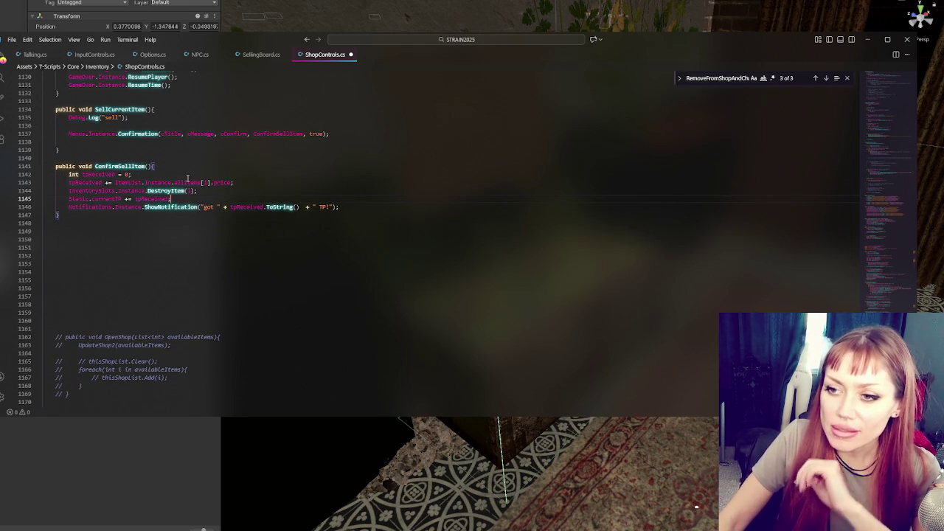
{"action": "double_click", "coordinate": [191, 183]}
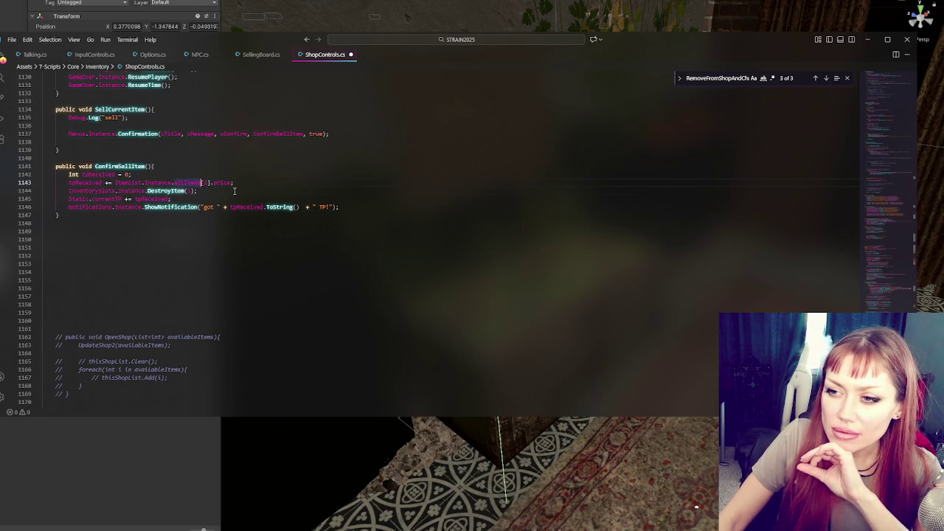
{"action": "left_click", "coordinate": [234, 191]}
{"action": "left_click", "coordinate": [208, 182]}
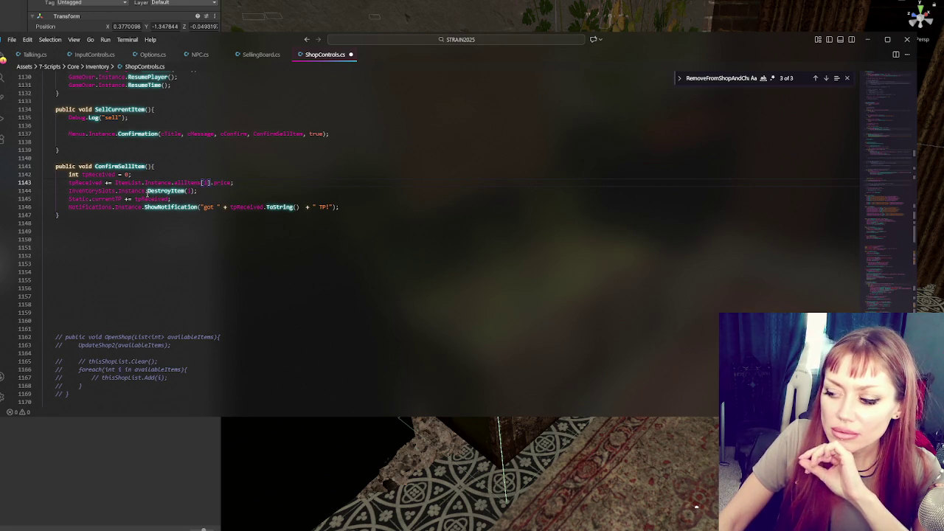
{"action": "key", "text": "ctrl+s"}
{"action": "key", "text": "alt+Tab"}
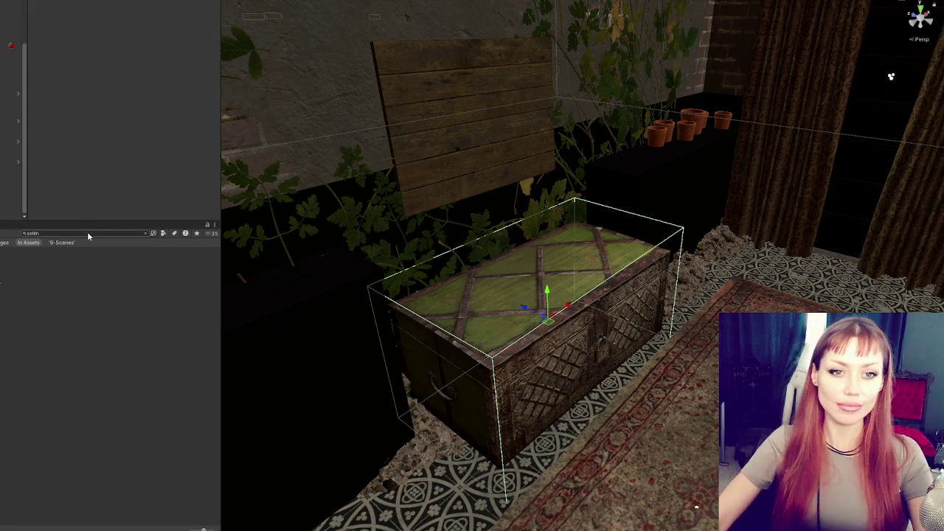
Search the project for 'InventorySlots' and open InventorySlots.cs in VS Code.
{"action": "left_click", "coordinate": [88, 233]}
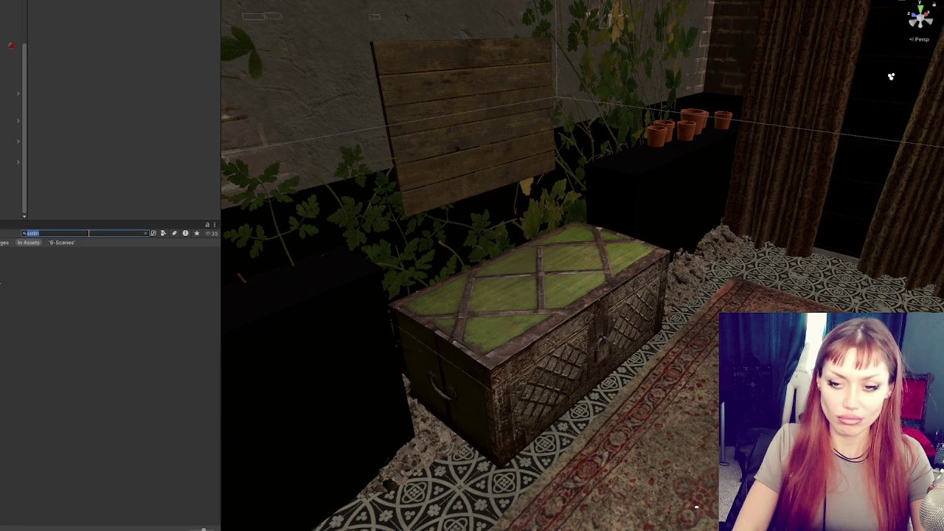
{"action": "type", "text": "InventorySlots"}
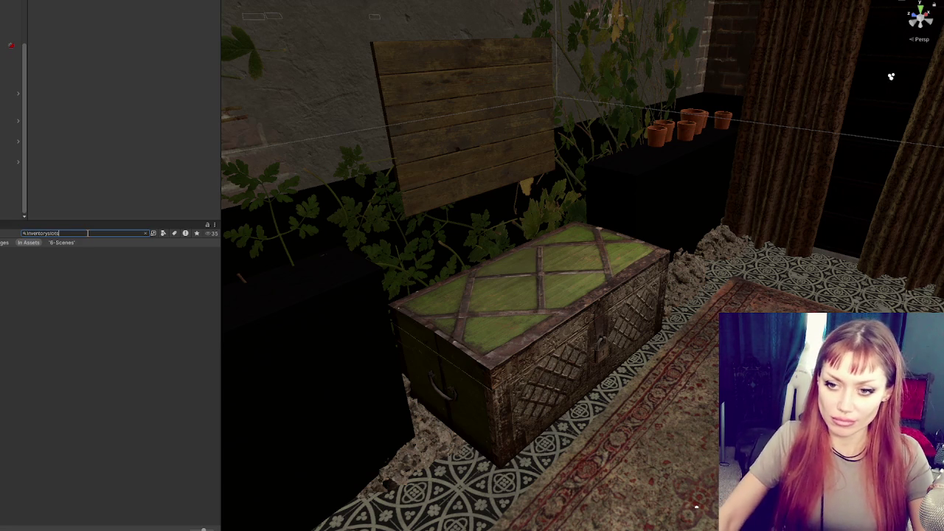
{"action": "key", "text": "Down"}
{"action": "key", "text": "Return"}
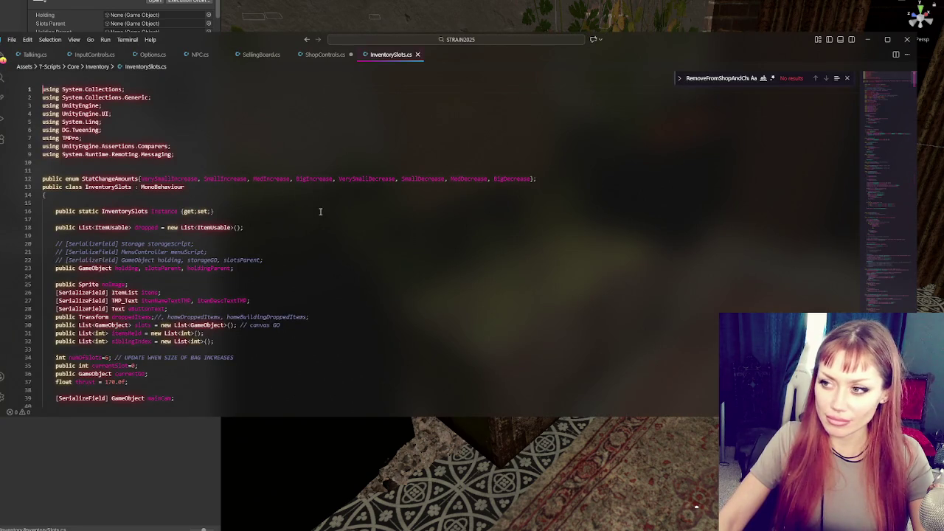
Search InventorySlots.cs for 'remove' to find DestroyItem, then return to ShopControls.cs's ConfirmSellItem.
{"action": "left_click", "coordinate": [847, 77]}
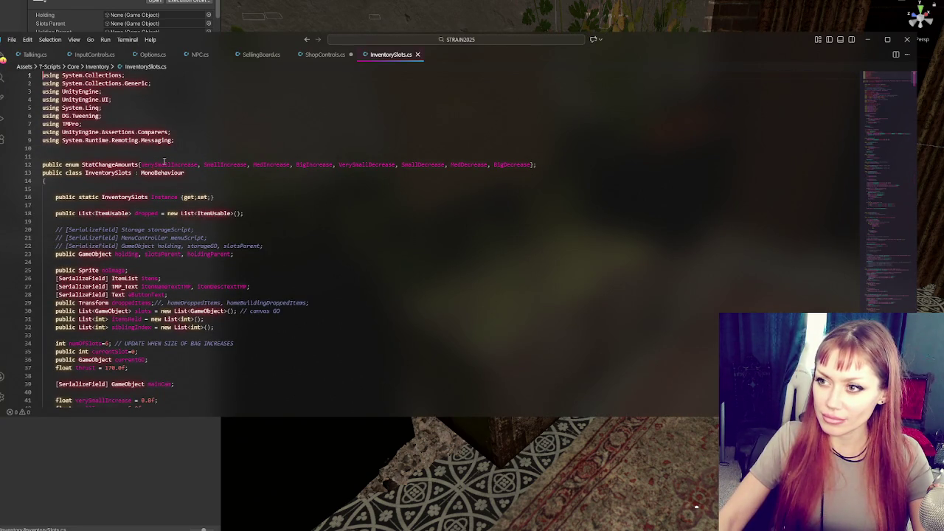
{"action": "key", "text": "ctrl+f"}
{"action": "type", "text": "remove"}
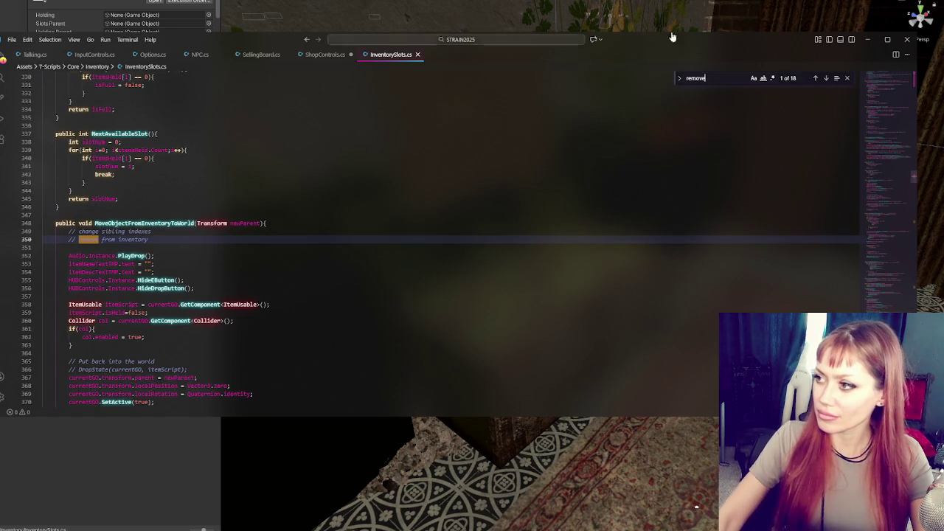
{"action": "left_click", "coordinate": [828, 79]}
{"action": "left_click", "coordinate": [828, 79]}
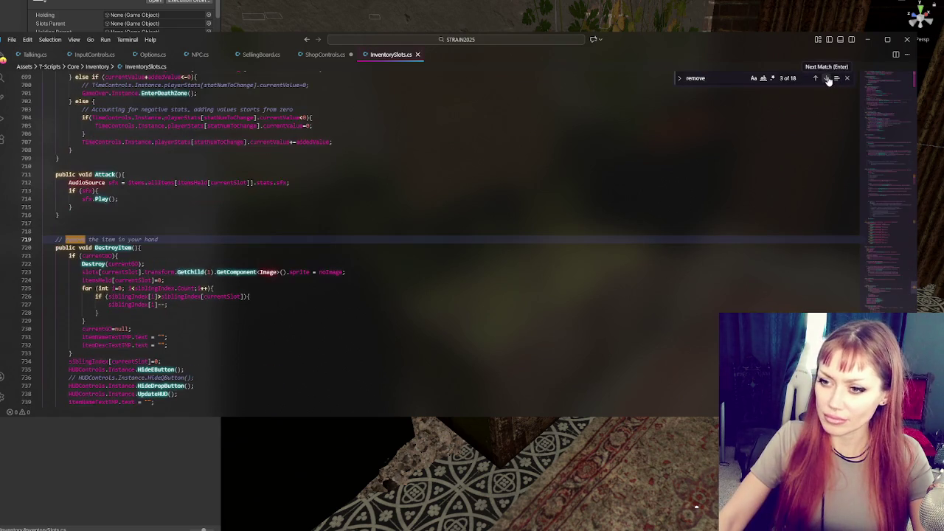
{"action": "scroll", "coordinate": [279, 214], "scroll_direction": "down", "scroll_amount": 4}
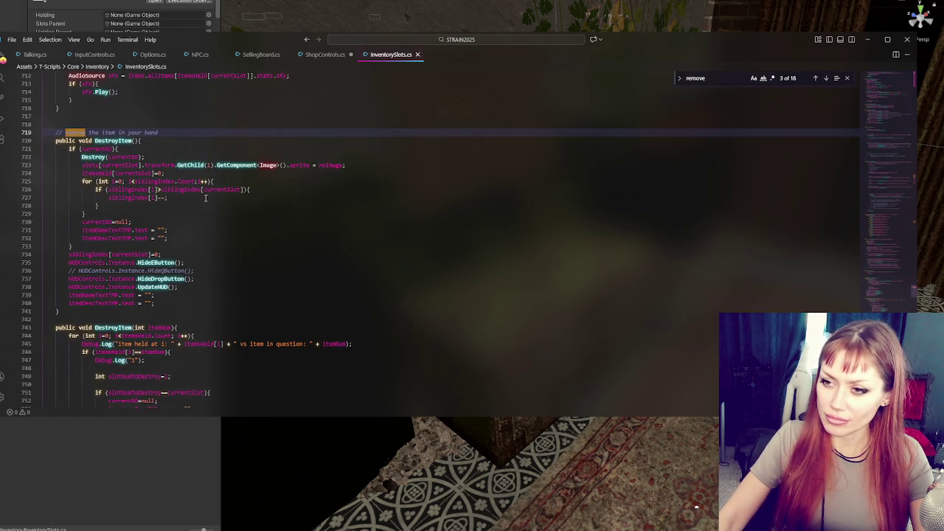
{"action": "left_click", "coordinate": [131, 140]}
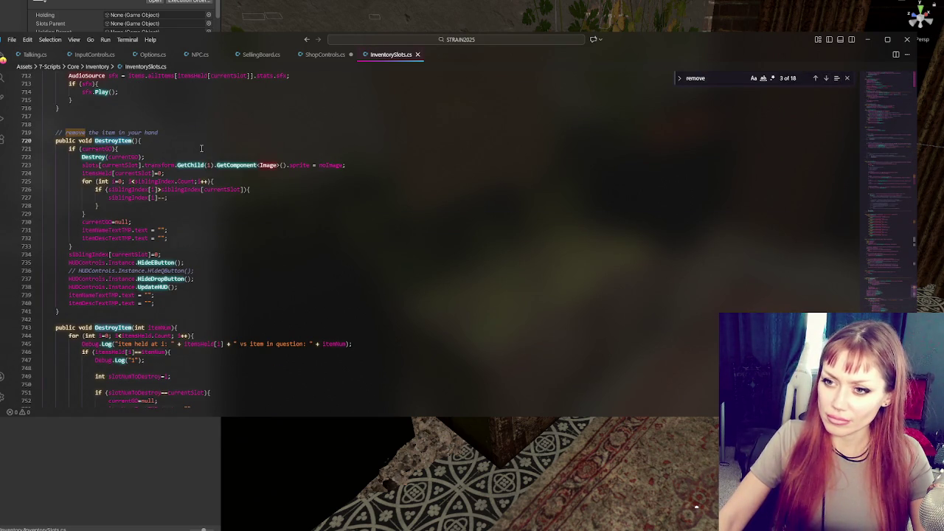
{"action": "left_click", "coordinate": [318, 56]}
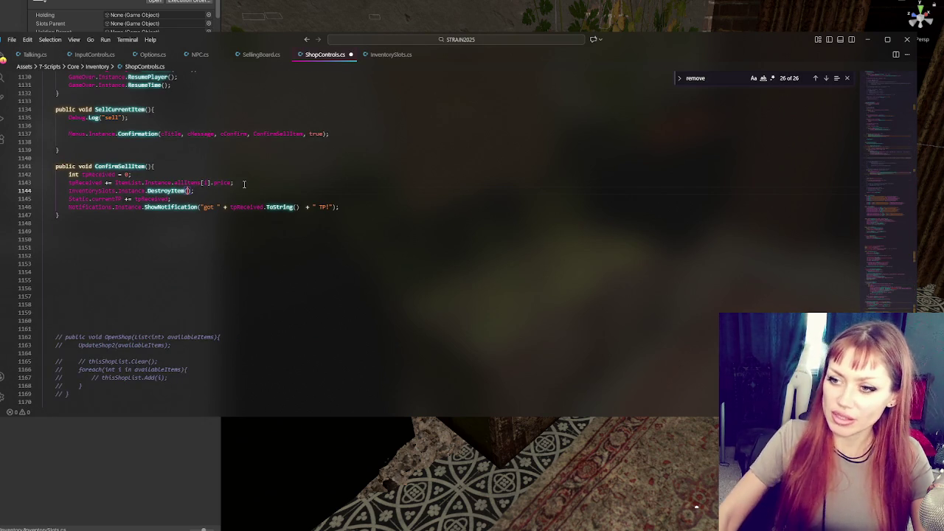
Find the GetCurrentItemNum method in InventorySlots.cs with a 'getcurrent' search.
{"action": "left_click", "coordinate": [168, 199]}
{"action": "left_click", "coordinate": [169, 190]}
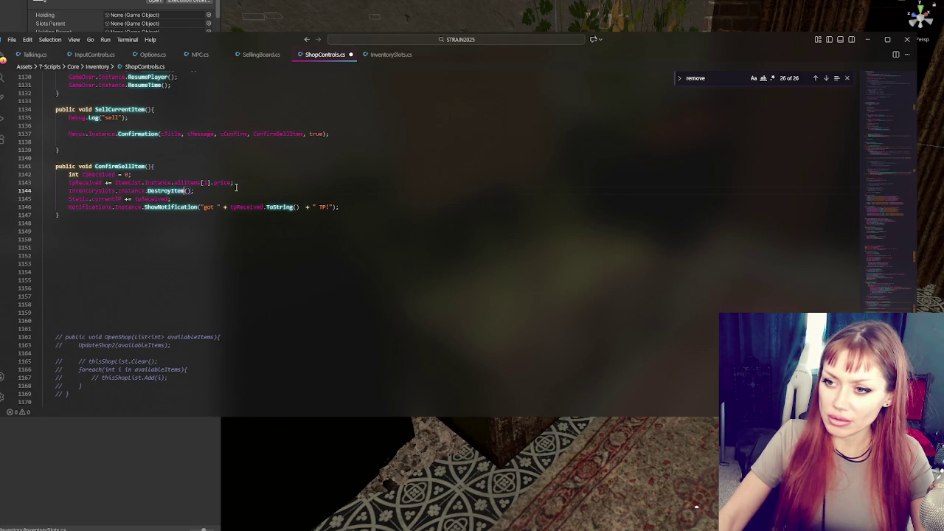
{"action": "left_click", "coordinate": [199, 183]}
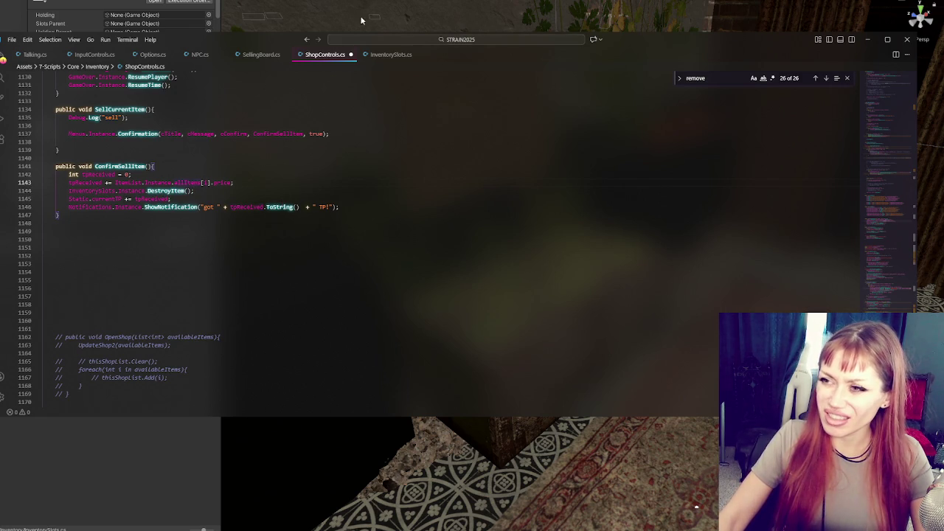
{"action": "left_click", "coordinate": [389, 54]}
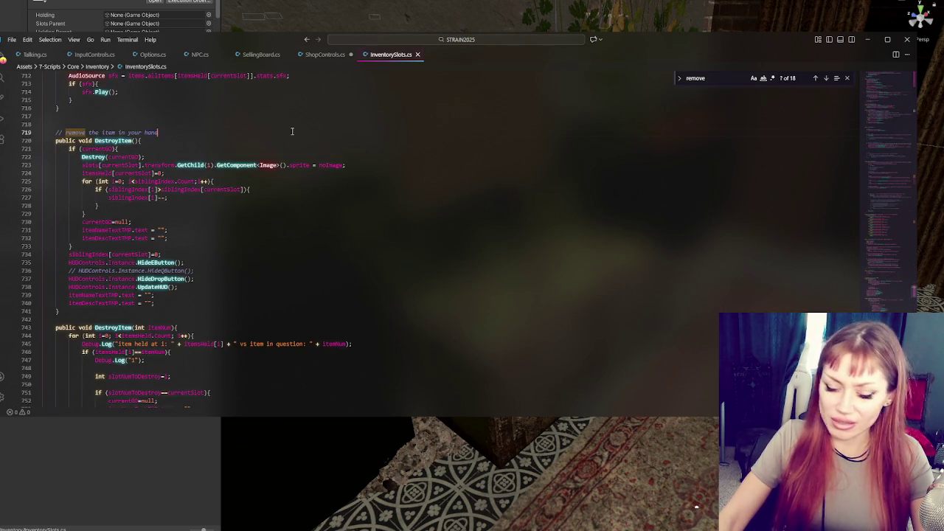
{"action": "key", "text": "ctrl+f"}
{"action": "type", "text": "getcurrent"}
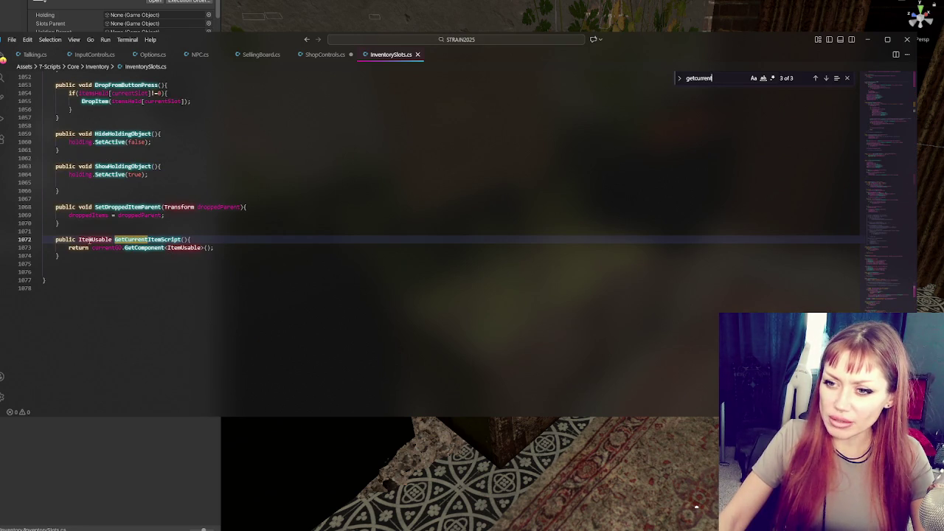
{"action": "left_click", "coordinate": [195, 240]}
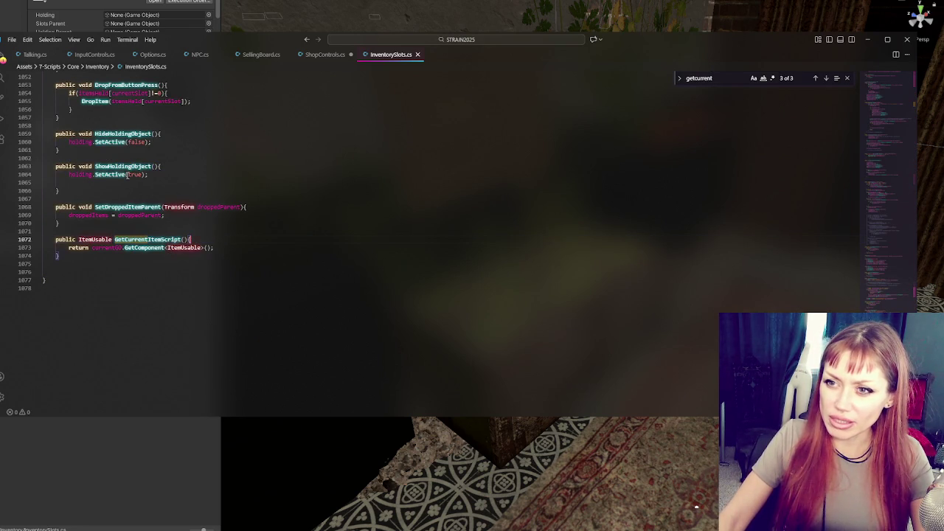
{"action": "scroll", "coordinate": [130, 171], "scroll_direction": "up", "scroll_amount": 2}
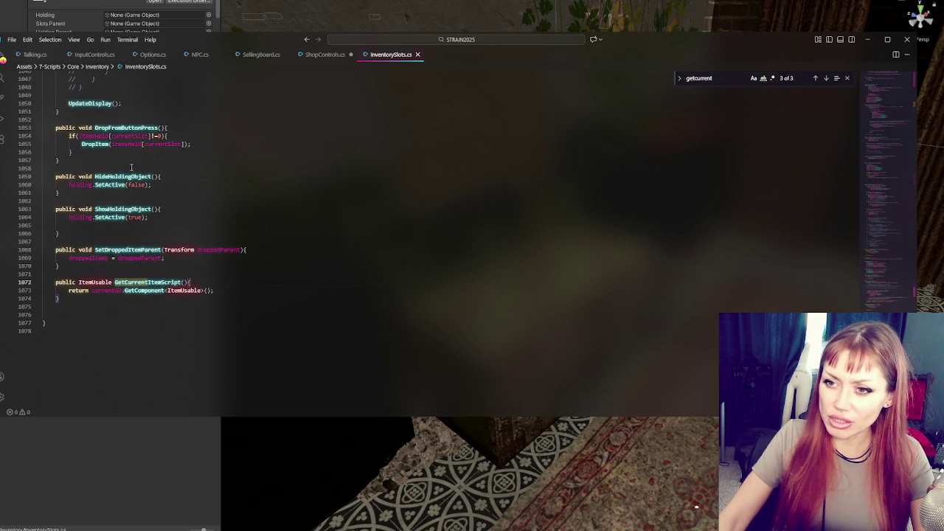
{"action": "left_click", "coordinate": [827, 79]}
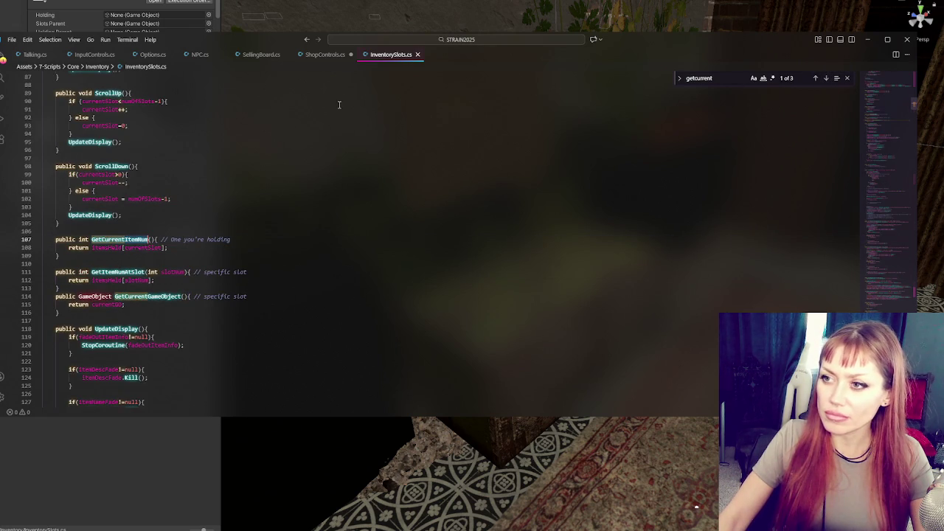
Make ConfirmSellItem's price lookup use InventorySlots.Instance.GetCurrentItemNum() and save ShopControls.cs.
{"action": "left_click", "coordinate": [322, 55]}
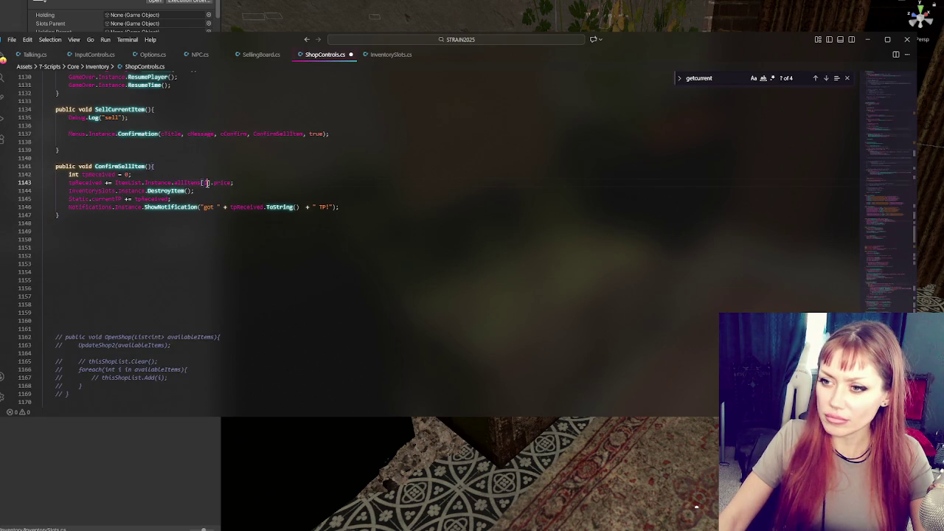
{"action": "type", "text": "Inventory"}
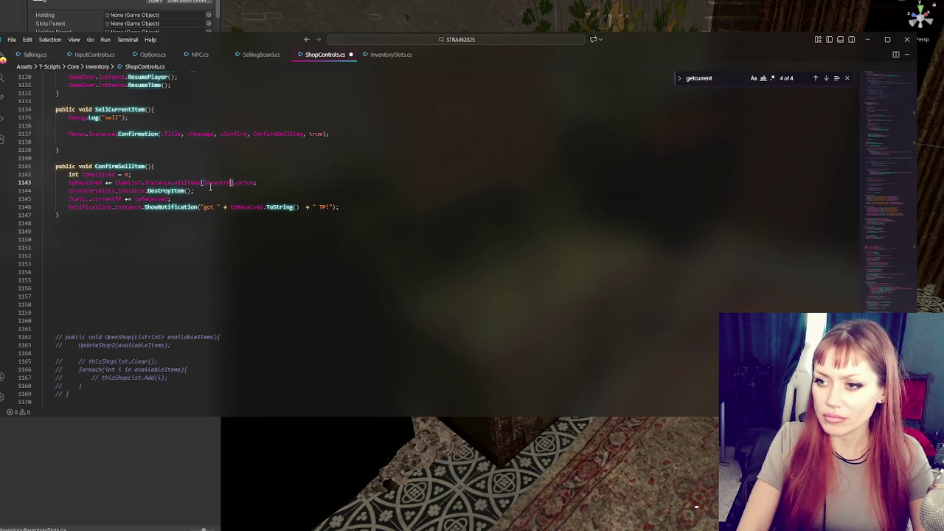
{"action": "type", "text": "Slots."}
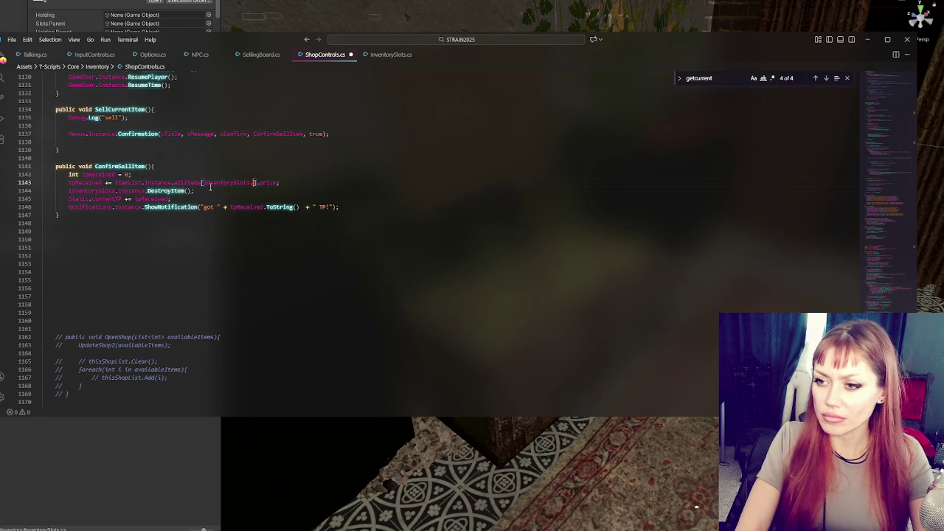
{"action": "type", "text": "Instance.getCurrentItemNum"}
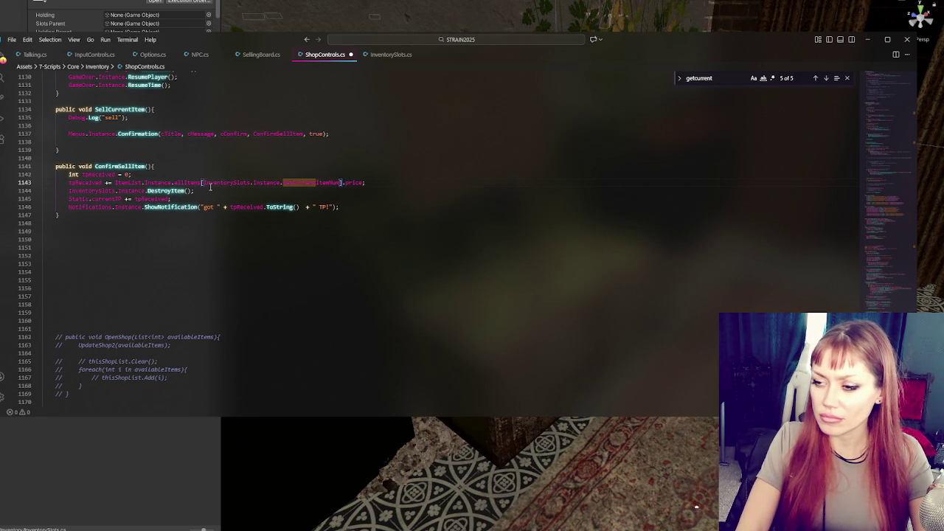
{"action": "key", "text": "Tab"}
{"action": "type", "text": "()"}
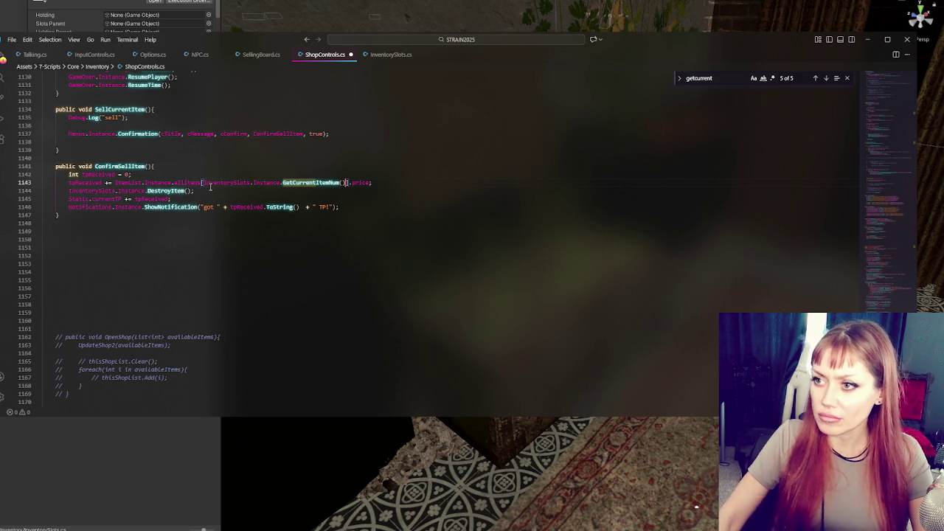
{"action": "left_click", "coordinate": [373, 58]}
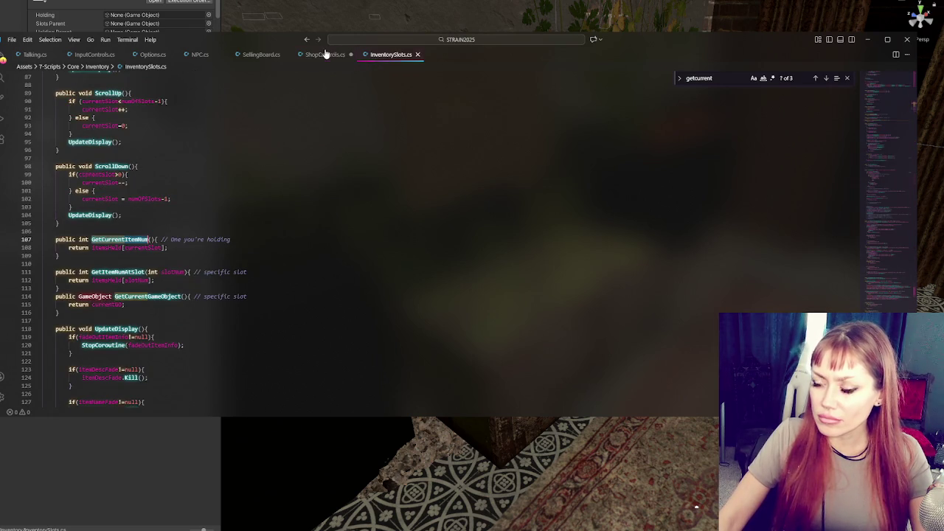
{"action": "left_click", "coordinate": [324, 54]}
{"action": "left_click", "coordinate": [383, 54]}
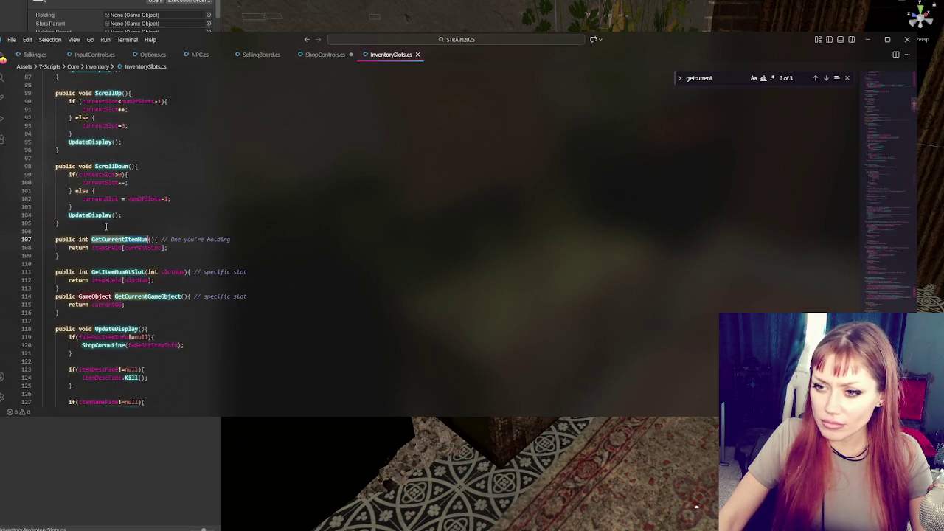
{"action": "left_click", "coordinate": [324, 54]}
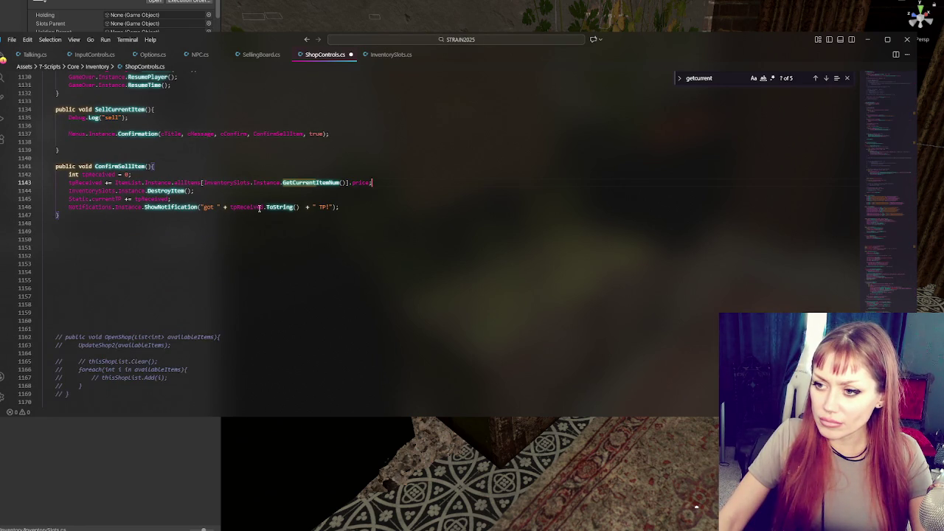
{"action": "left_click", "coordinate": [356, 207]}
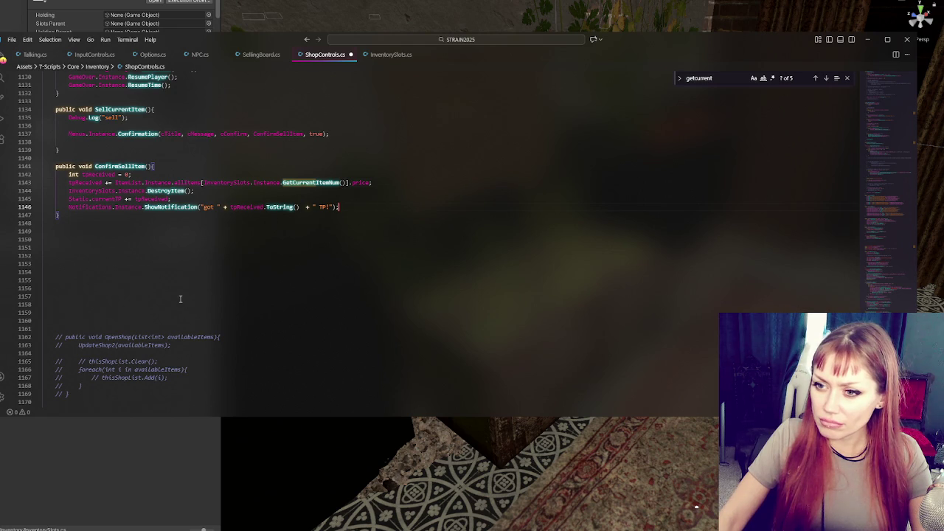
{"action": "left_click", "coordinate": [156, 240]}
{"action": "key", "text": "ctrl+s"}
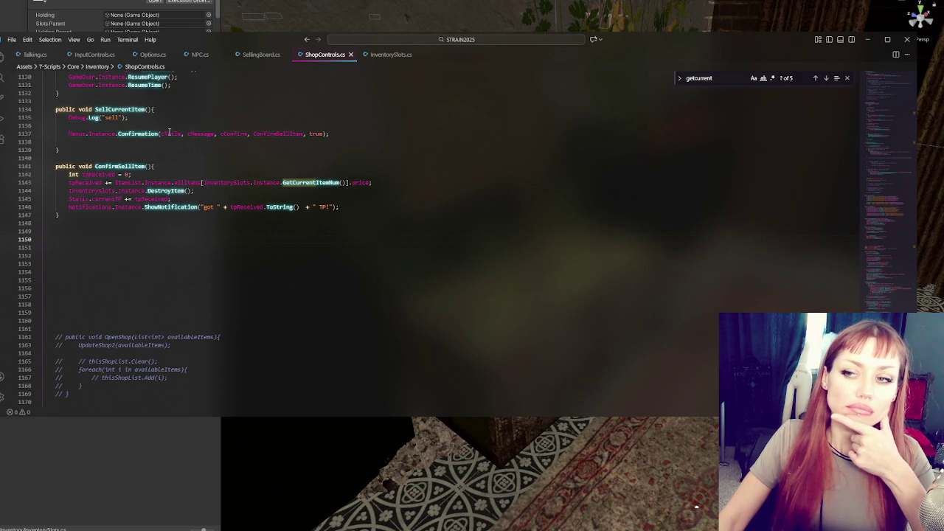
Search for 'Confirmation' to reach the purchase Confirmation call.
{"action": "double_click", "coordinate": [172, 134]}
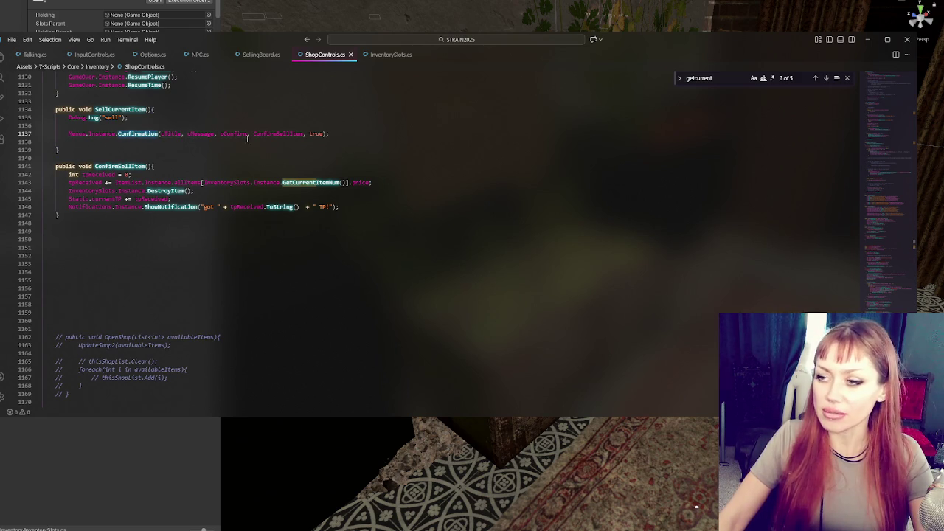
{"action": "double_click", "coordinate": [136, 133]}
{"action": "key", "text": "ctrl+f"}
{"action": "left_click", "coordinate": [814, 78]}
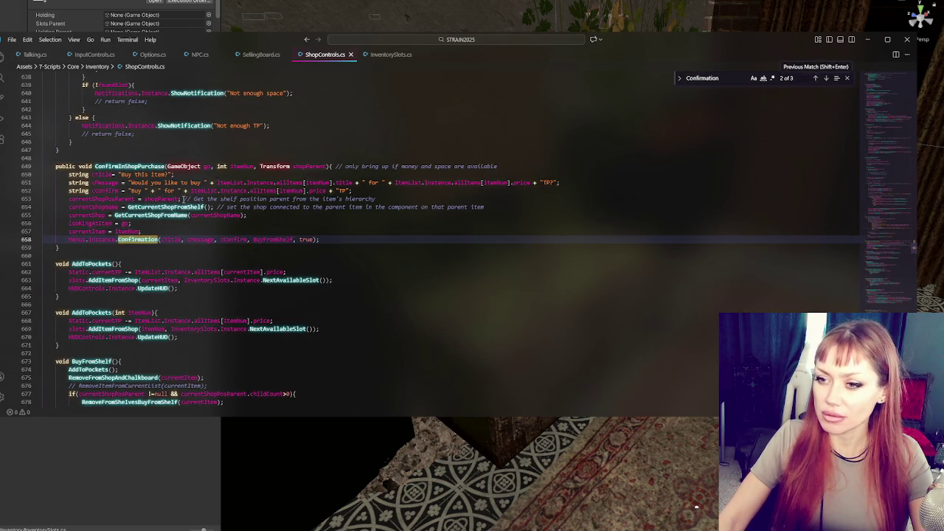
Copy the purchase call's title, message and confirm string declarations into the sell method.
{"action": "double_click", "coordinate": [174, 240]}
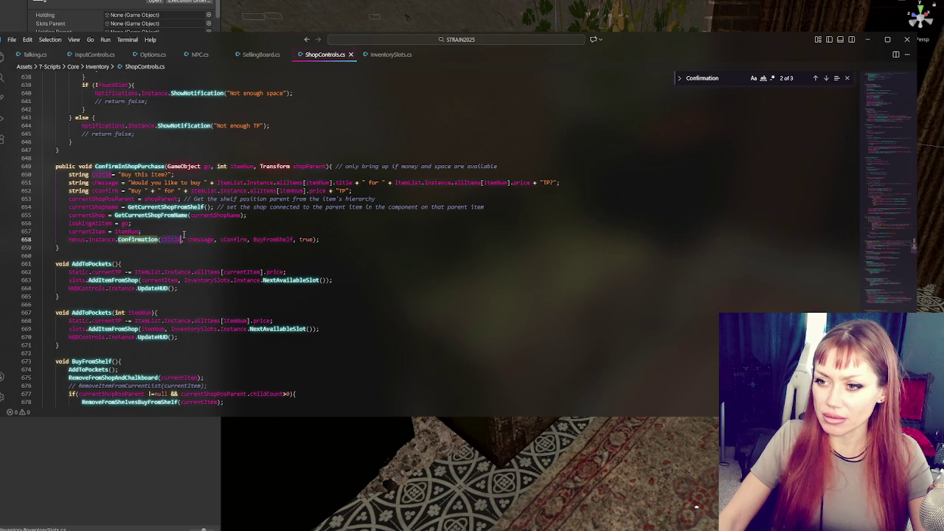
{"action": "left_click", "coordinate": [238, 244]}
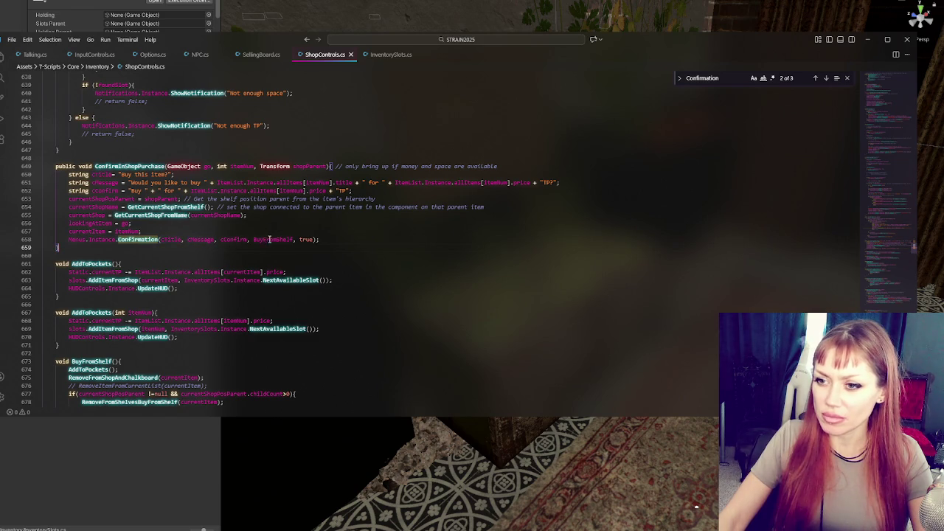
{"action": "left_click_drag", "start_coordinate": [362, 190], "coordinate": [544, 165]}
{"action": "key", "text": "ctrl+c"}
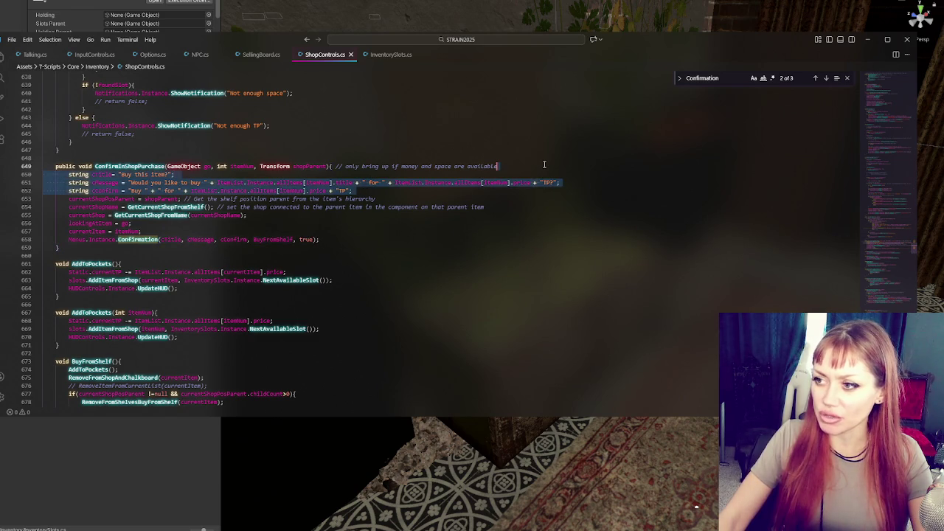
{"action": "left_click", "coordinate": [826, 78]}
{"action": "left_click", "coordinate": [826, 77]}
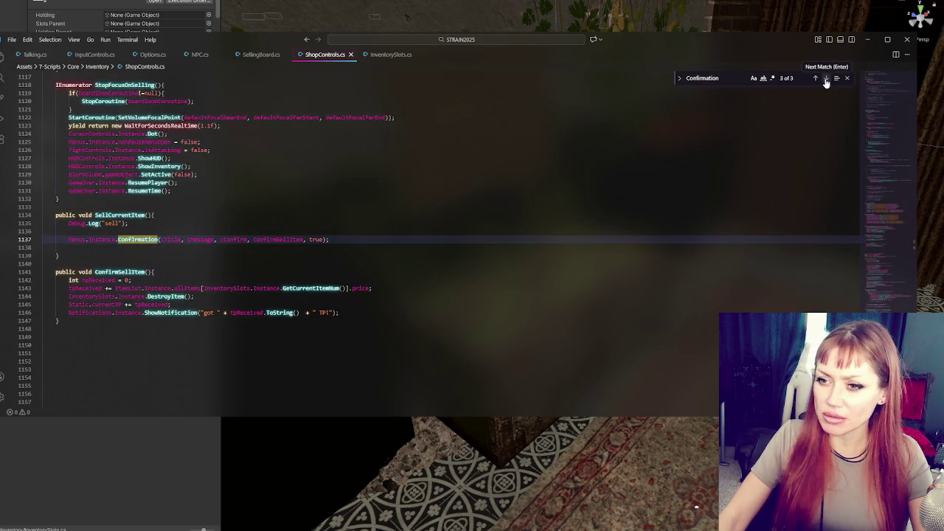
{"action": "left_click", "coordinate": [383, 247]}
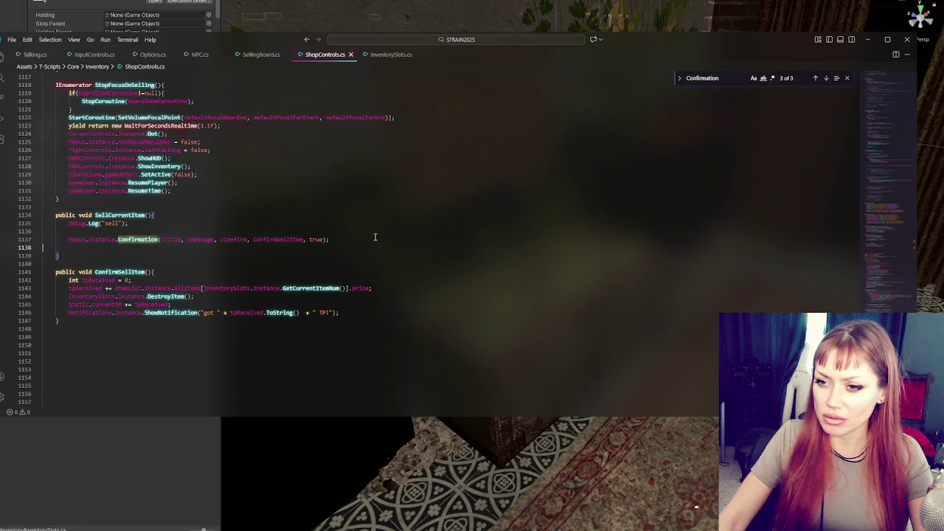
{"action": "key", "text": "Up"}
{"action": "key", "text": "Up"}
{"action": "key", "text": "ctrl+v"}
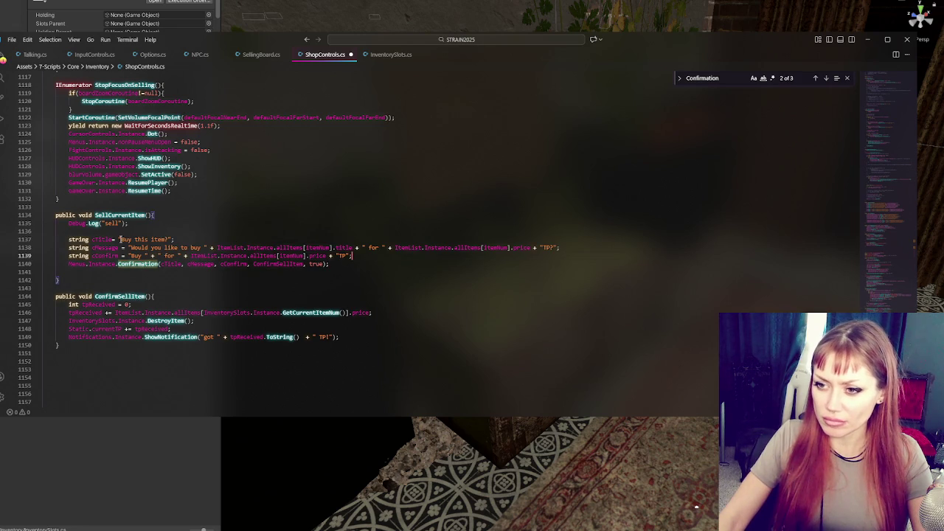
Rewrite the title to read 'Sell' plus the held item's title and ' for '.
{"action": "left_click_drag", "start_coordinate": [120, 239], "coordinate": [170, 240]}
{"action": "type", "text": "Sell"}
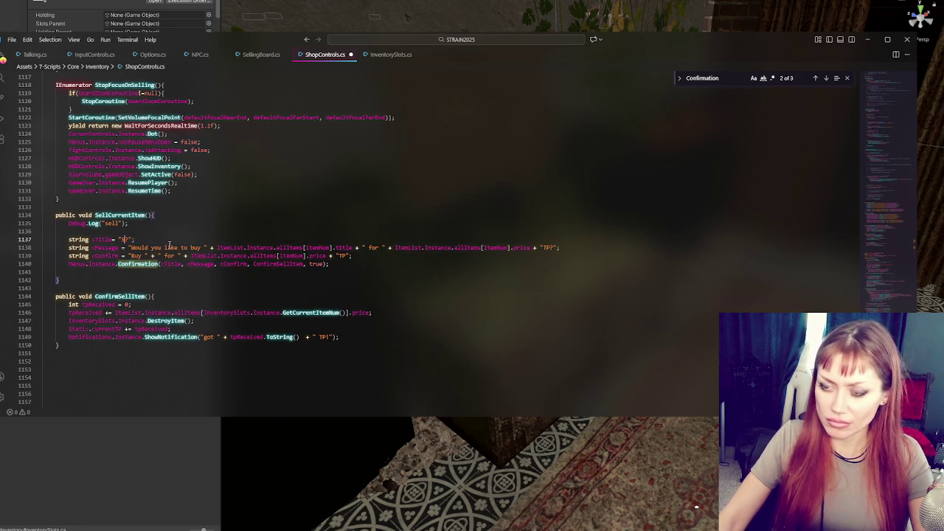
{"action": "type", "text": "l \" + \""}
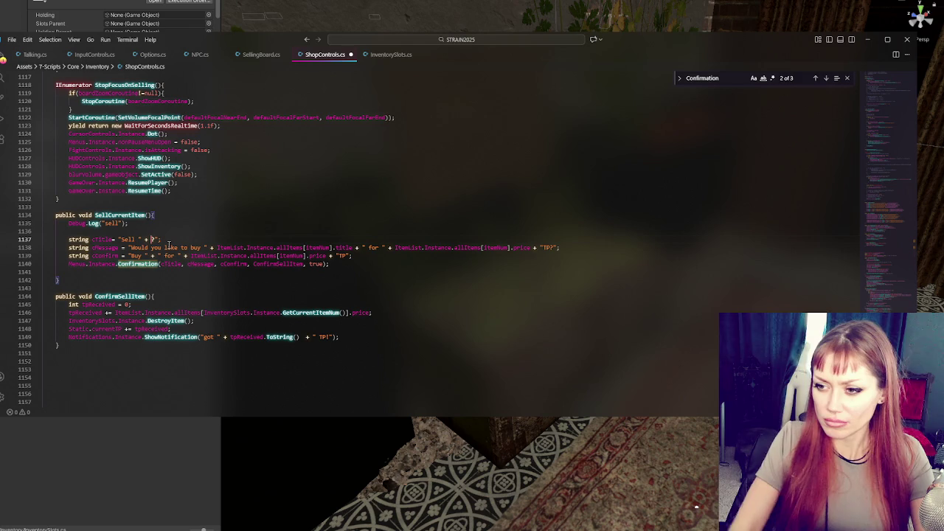
{"action": "left_click_drag", "start_coordinate": [114, 313], "coordinate": [352, 313]}
{"action": "key", "text": "ctrl+c"}
{"action": "left_click", "coordinate": [152, 239]}
{"action": "key", "text": "ctrl+v"}
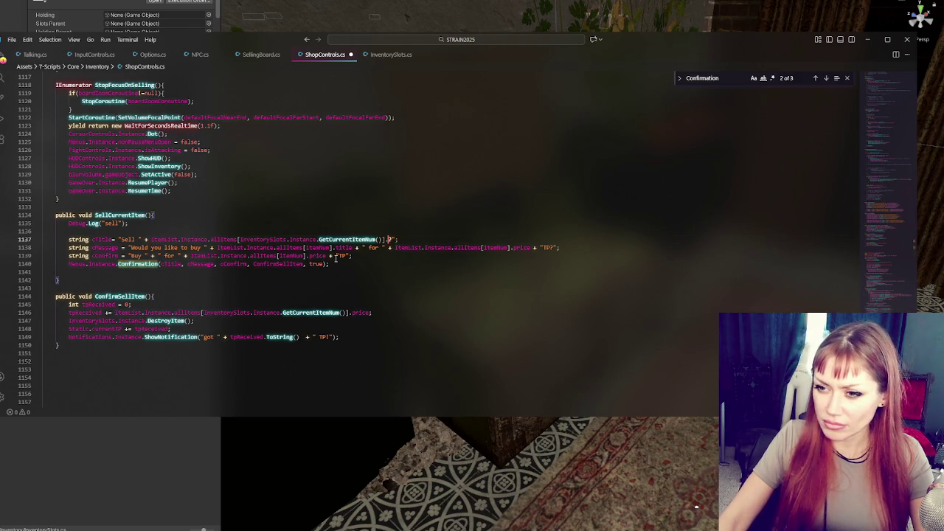
{"action": "type", "text": "title + "}
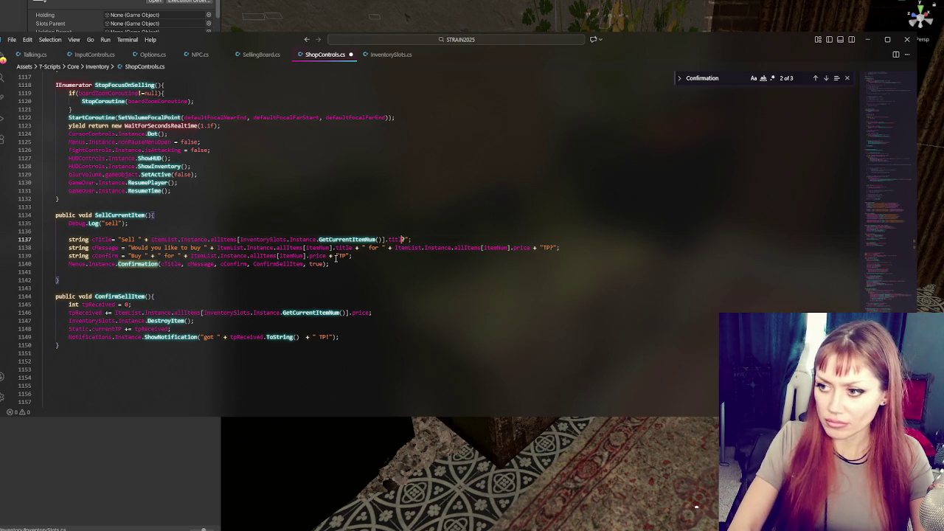
{"action": "type", "text": "+ "}
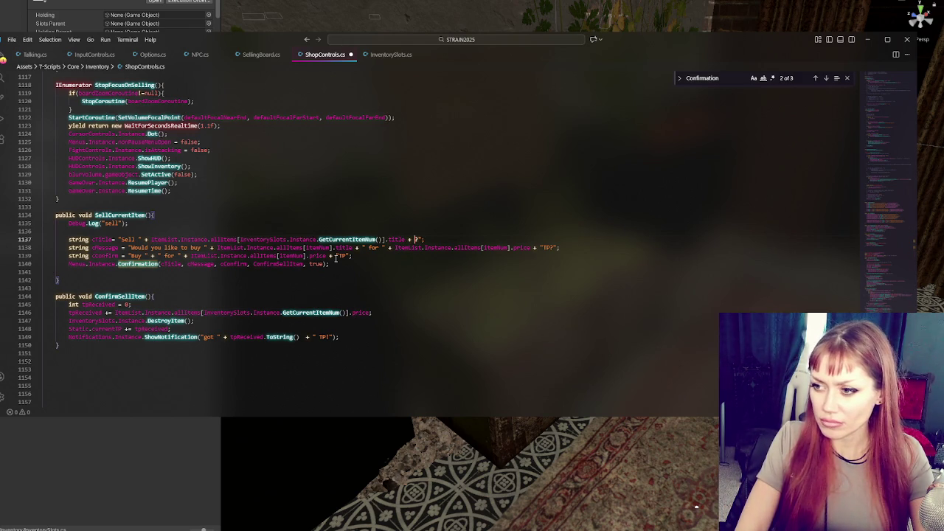
{"action": "type", "text": "\""}
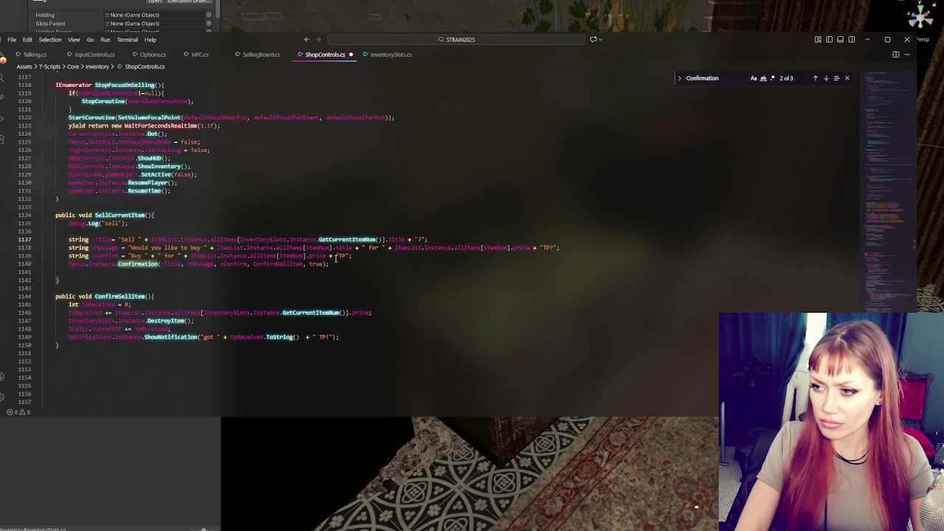
{"action": "type", "text": " for "}
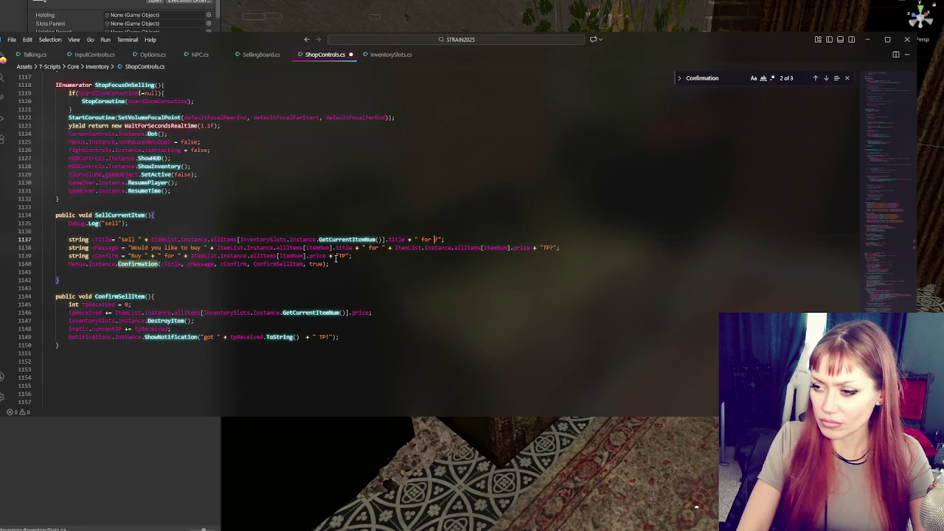
{"action": "type", "text": "\" + "}
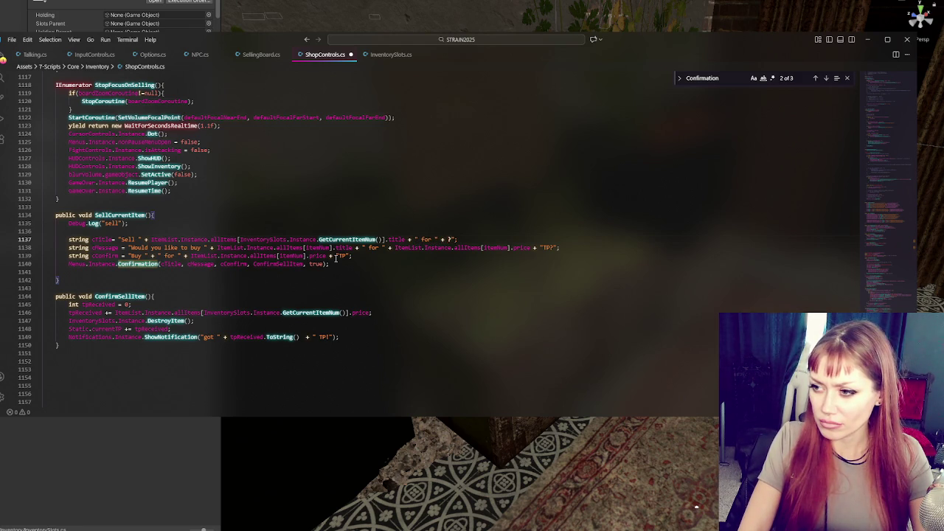
{"action": "type", "text": "+ \""}
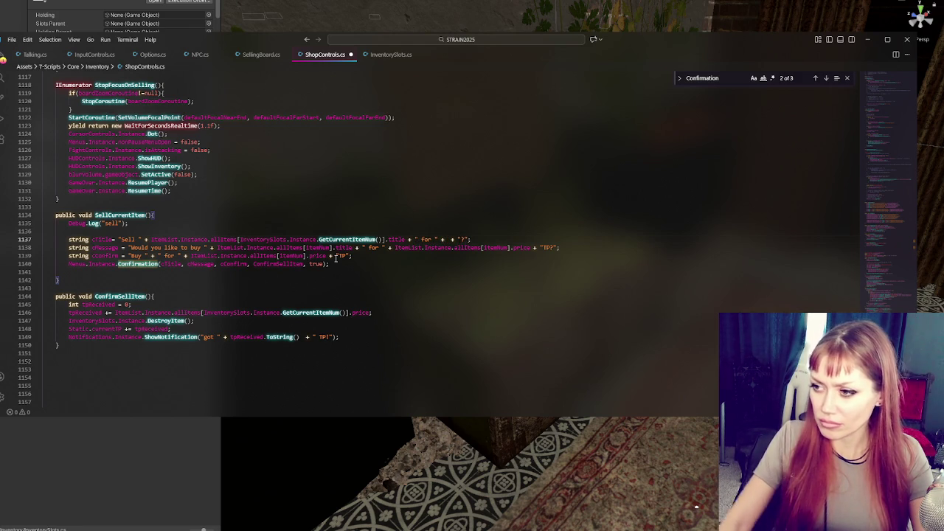
{"action": "type", "text": "?"}
Insert the held item's price and 'TP?' into the title, then save the script.
{"action": "left_click_drag", "start_coordinate": [369, 313], "coordinate": [127, 313]}
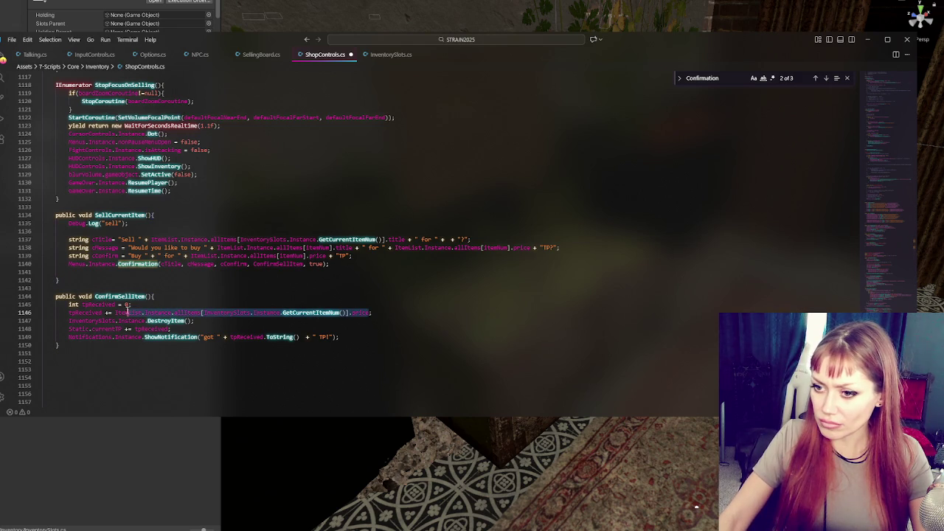
{"action": "left_click", "coordinate": [447, 239]}
{"action": "key", "text": "ctrl+v"}
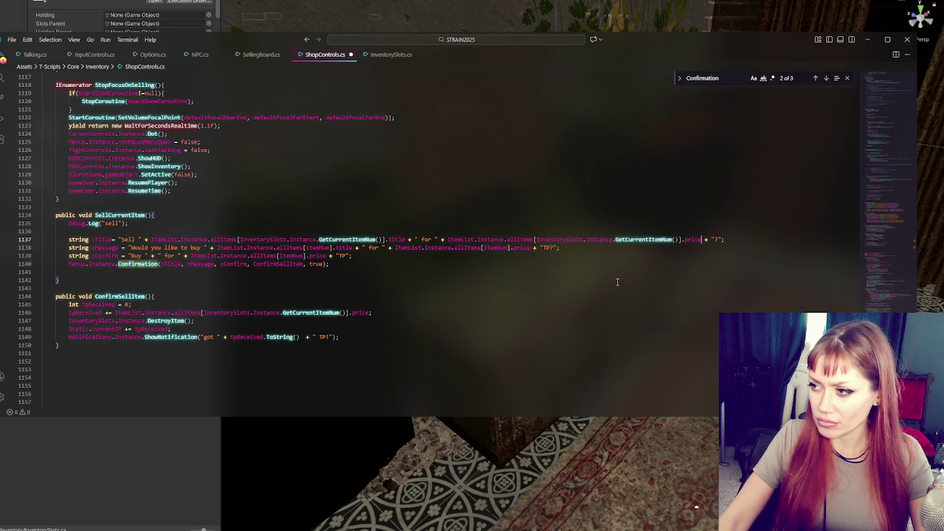
{"action": "left_click", "coordinate": [717, 240]}
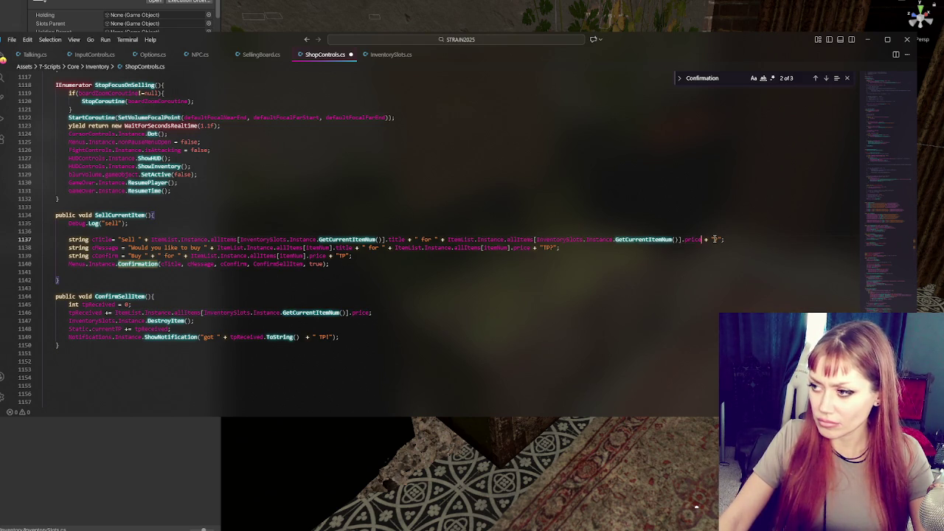
{"action": "type", "text": "TP"}
{"action": "key", "text": "ctrl+s"}
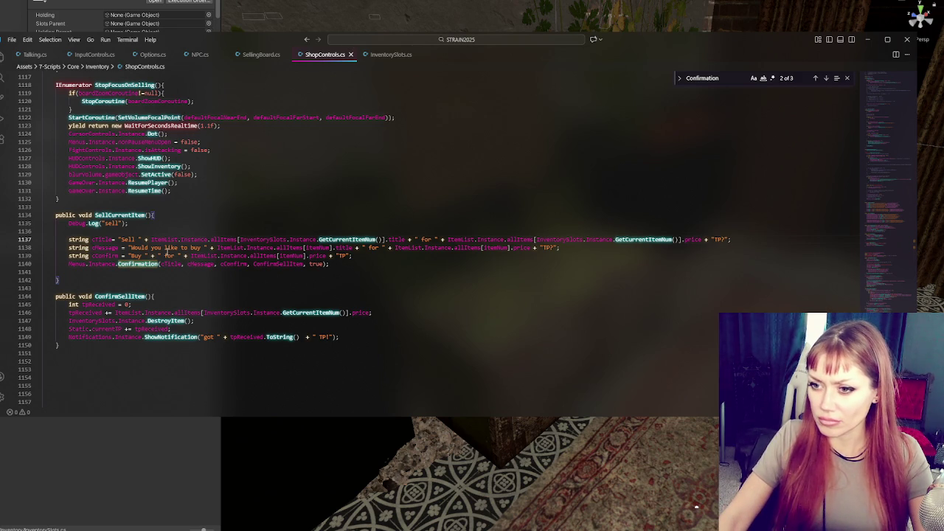
{"action": "mouse_move", "coordinate": [151, 240]}
{"action": "left_mouse_down"}
{"action": "mouse_move", "coordinate": [456, 250]}
{"action": "mouse_move", "coordinate": [731, 240]}
{"action": "left_mouse_up"}
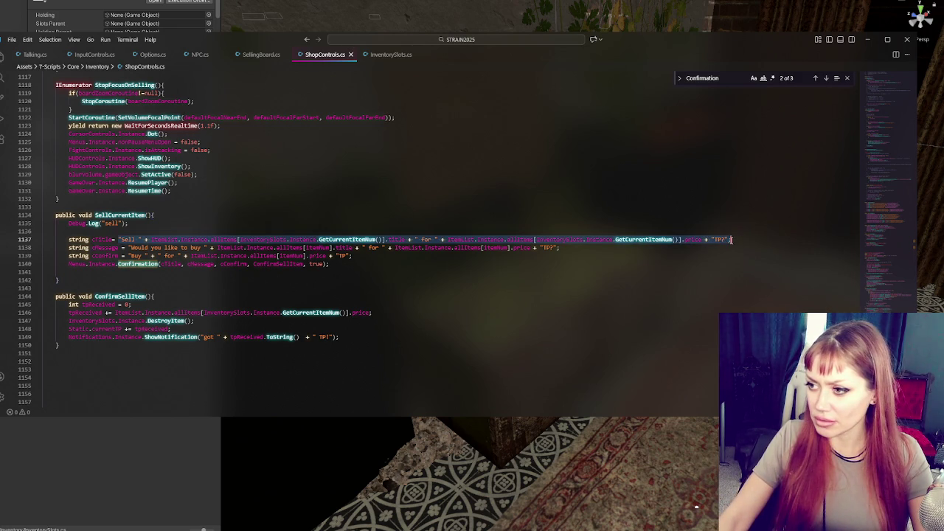
Change 'buy' to 'sell' in the message and 'Buy' to 'Sell' in the confirm label.
{"action": "left_click_drag", "start_coordinate": [561, 248], "coordinate": [135, 248]}
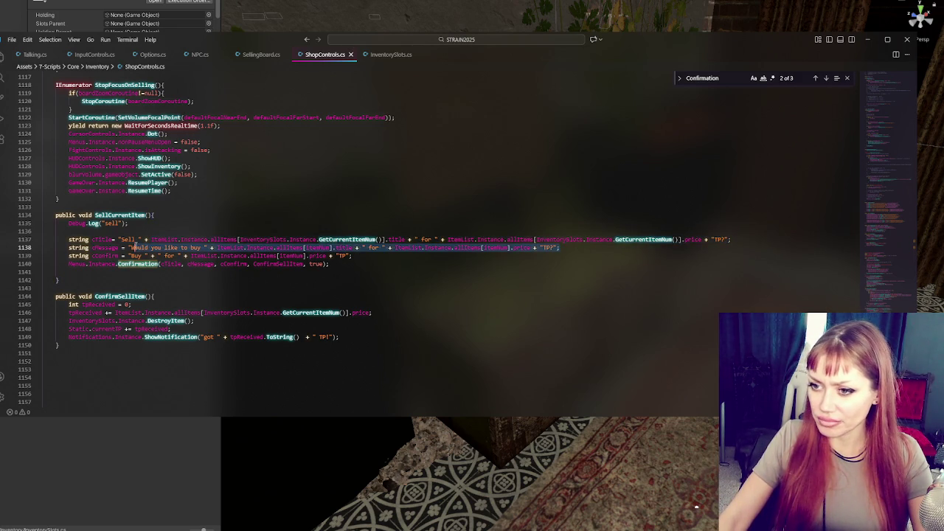
{"action": "left_click", "coordinate": [281, 258]}
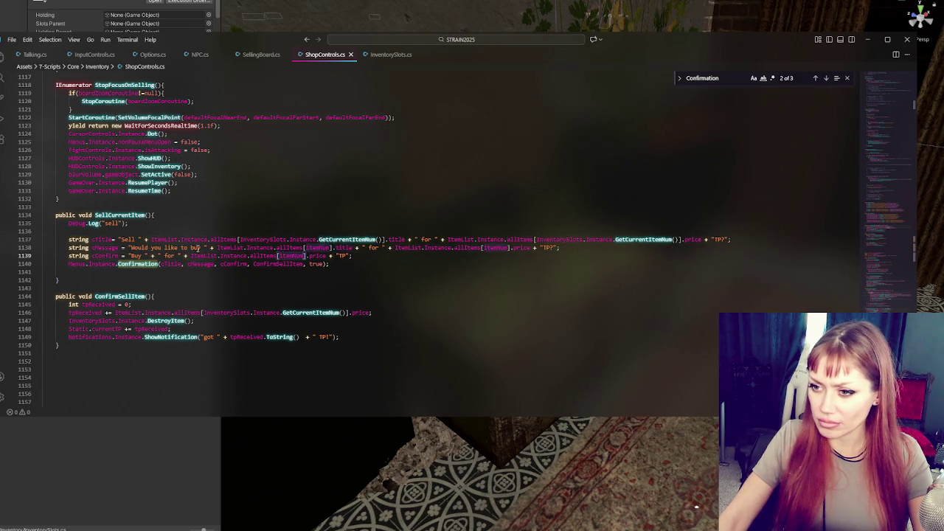
{"action": "double_click", "coordinate": [194, 248]}
{"action": "type", "text": "sell"}
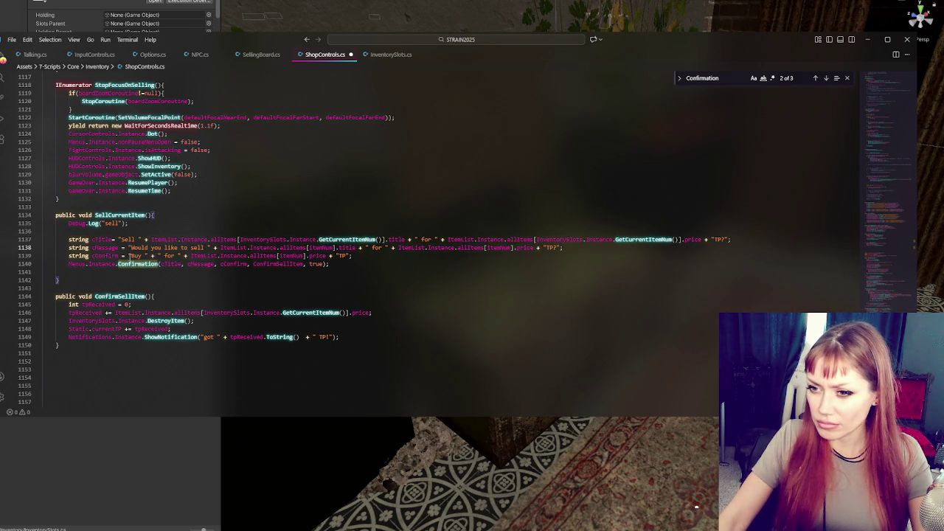
{"action": "double_click", "coordinate": [134, 256]}
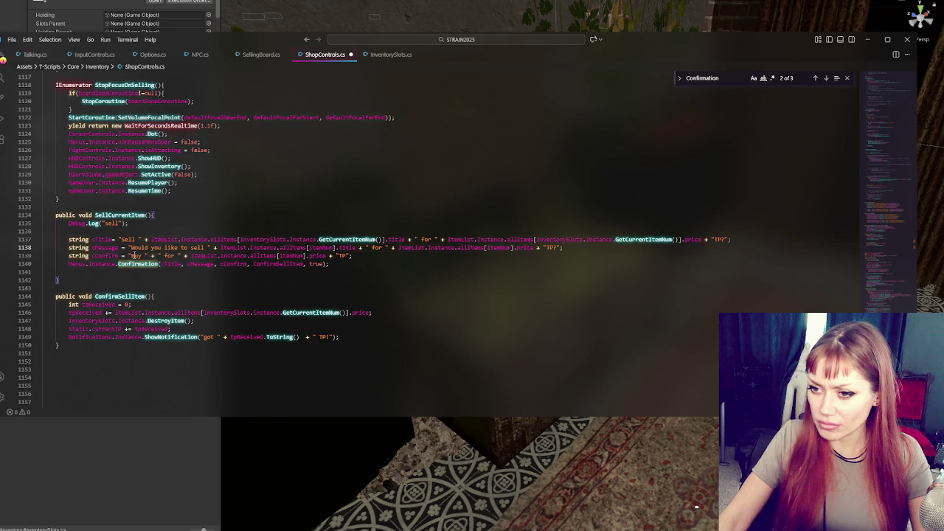
{"action": "type", "text": "Sell"}
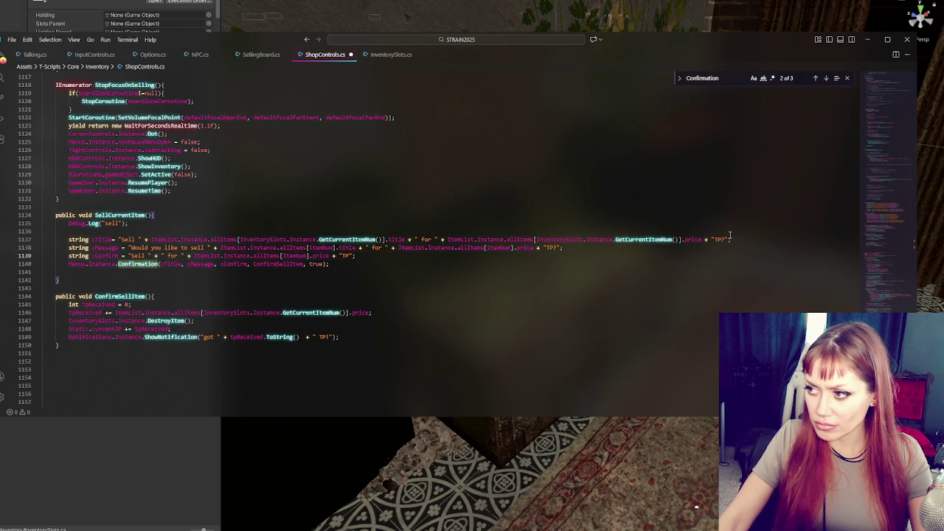
Shorten the title to 'Sell Item', save, and return to Unity.
{"action": "mouse_move", "coordinate": [729, 238]}
{"action": "left_mouse_down"}
{"action": "mouse_move", "coordinate": [299, 219]}
{"action": "mouse_move", "coordinate": [152, 241]}
{"action": "left_mouse_up"}
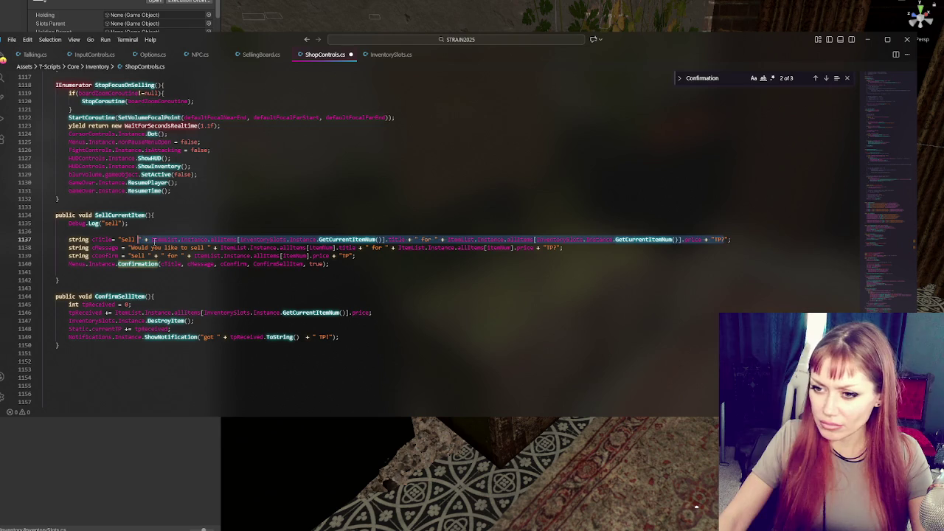
{"action": "key", "text": "BackSpace"}
{"action": "type", "text": "Item"}
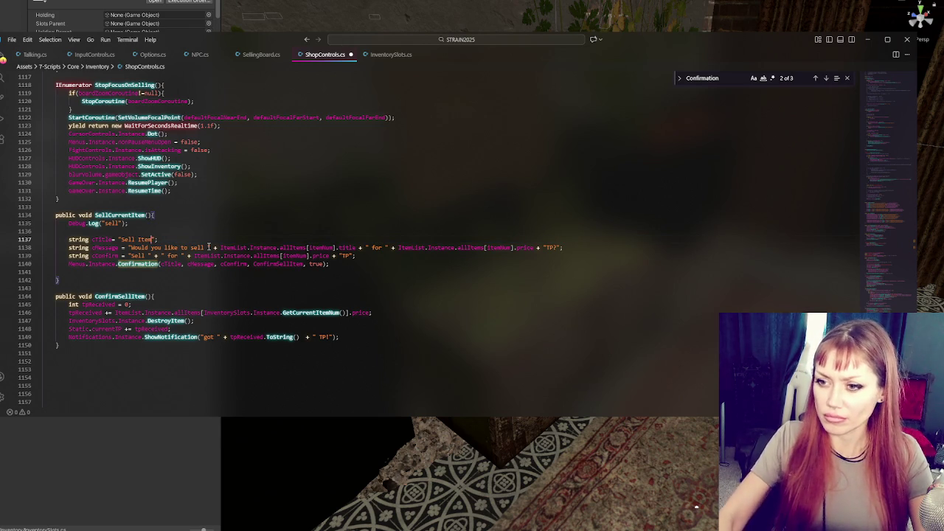
{"action": "key", "text": "ctrl+s"}
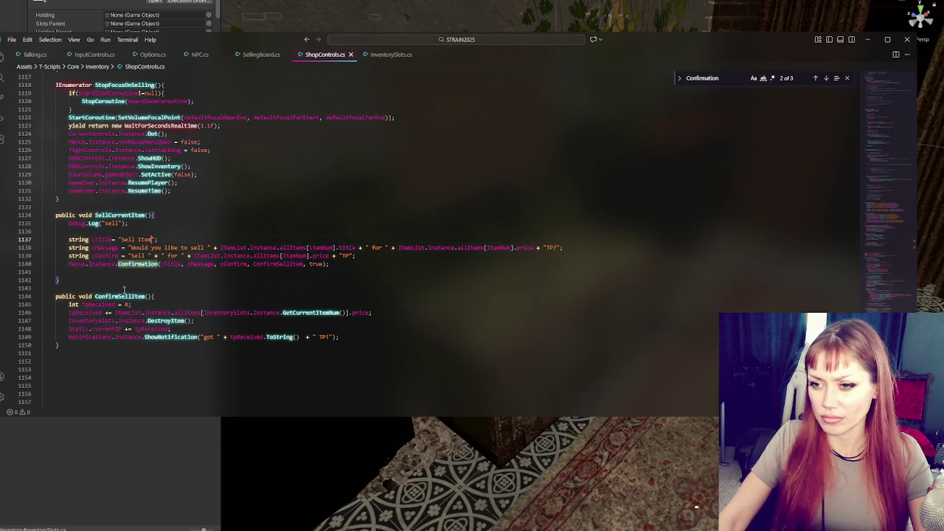
{"action": "left_click", "coordinate": [114, 473]}
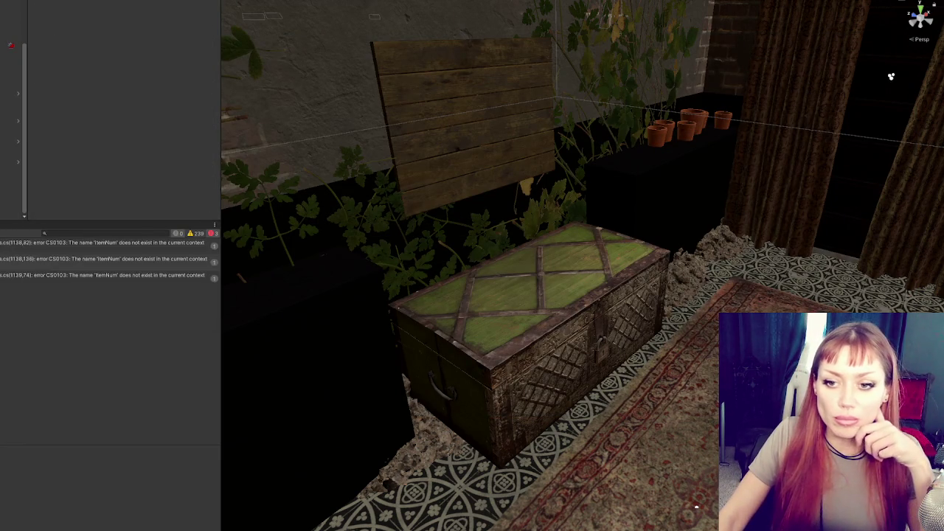
Declare 'int itemNum = InventorySlots.Instance.GetCurrentItemNum();' in SellCurrentItem, save, and return to Unity.
{"action": "double_click", "coordinate": [111, 243]}
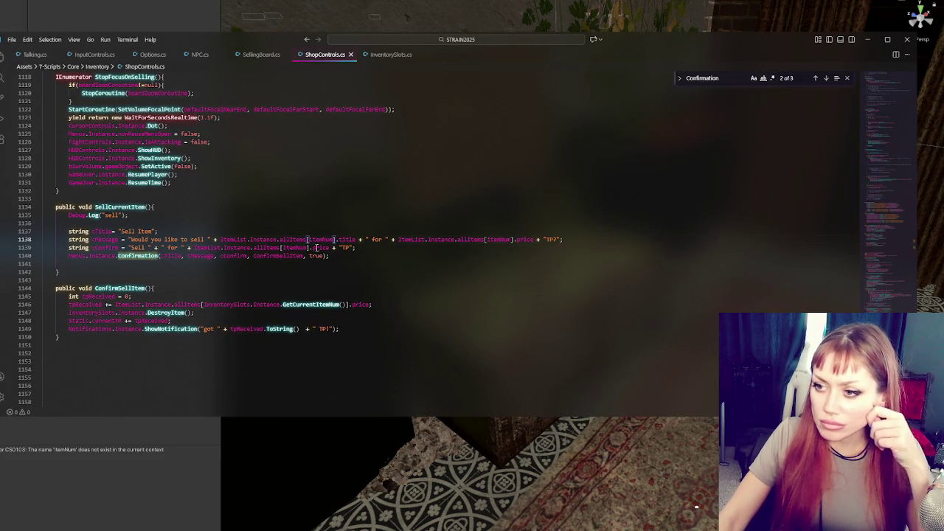
{"action": "left_click", "coordinate": [320, 237]}
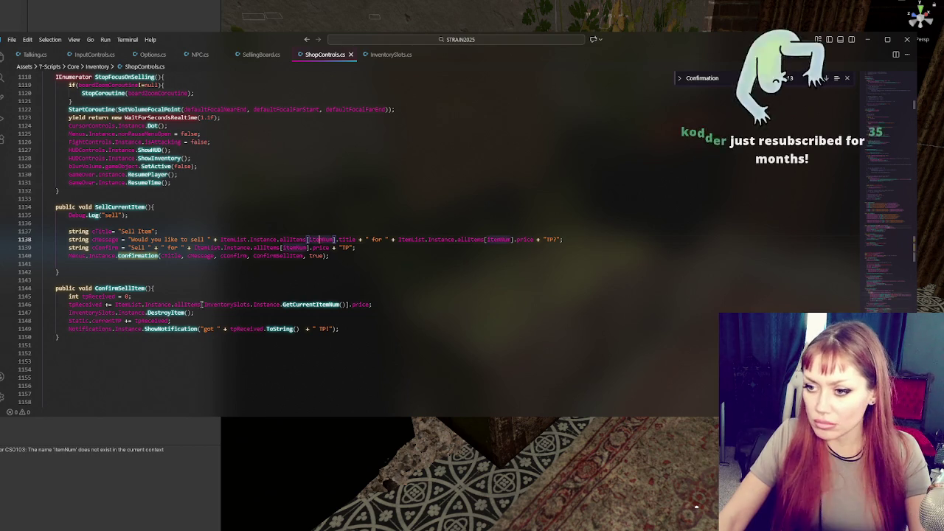
{"action": "left_click_drag", "start_coordinate": [202, 304], "coordinate": [348, 304]}
{"action": "key", "text": "ctrl+c"}
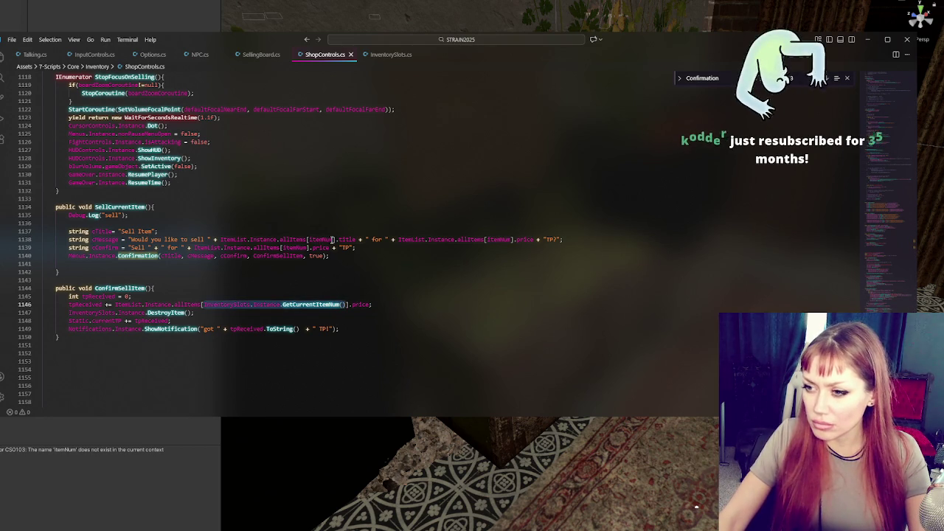
{"action": "double_click", "coordinate": [319, 239]}
{"action": "key", "text": "ctrl+v"}
{"action": "key", "text": "ctrl+z"}
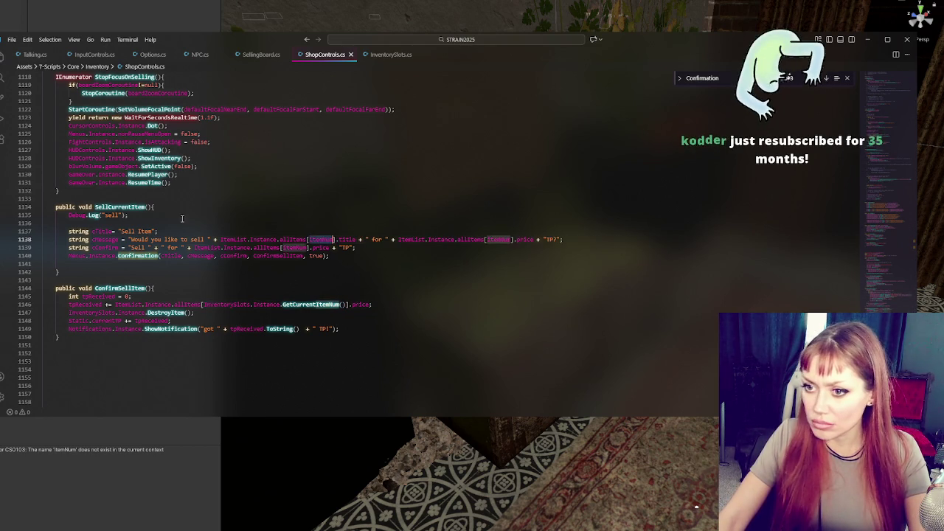
{"action": "type", "text": "int itemNum = InventorySlots.Instance.GetCurrentItemNum();"}
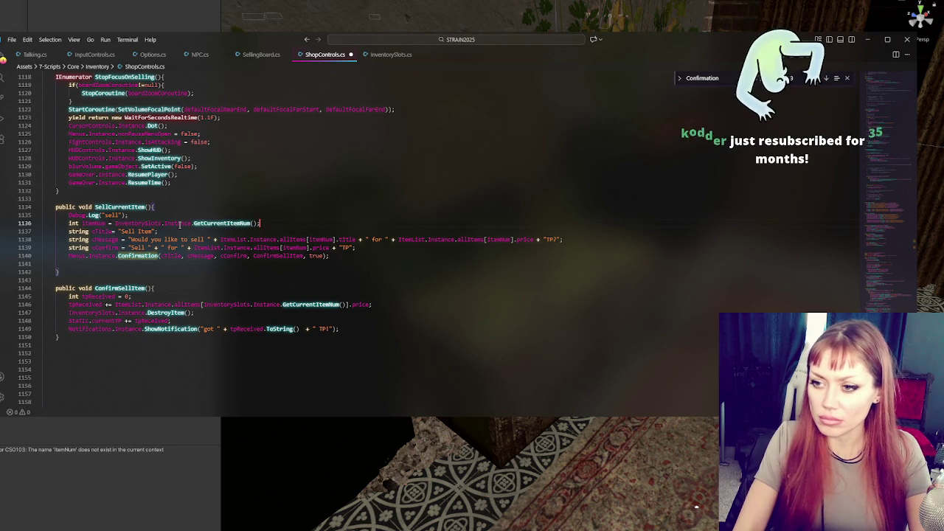
{"action": "key", "text": "ctrl+v"}
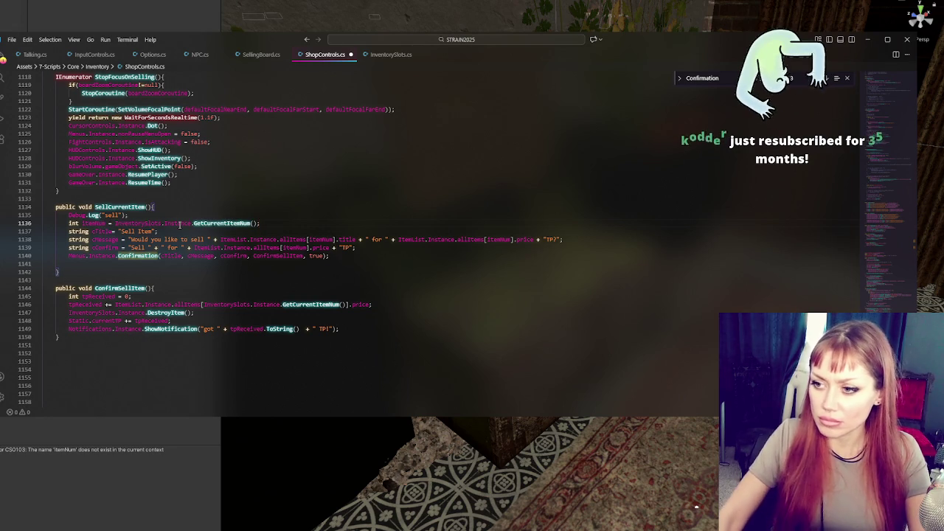
{"action": "key", "text": "ctrl+s"}
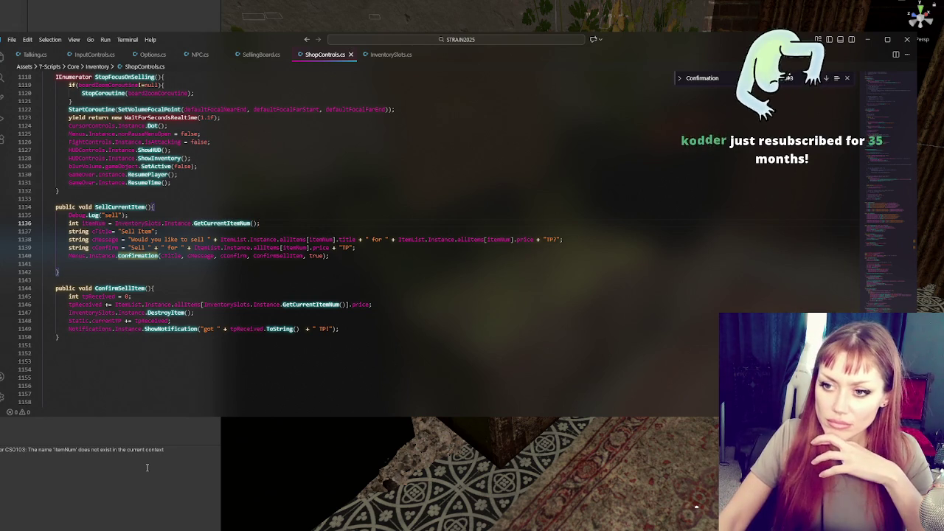
{"action": "left_click", "coordinate": [131, 442]}
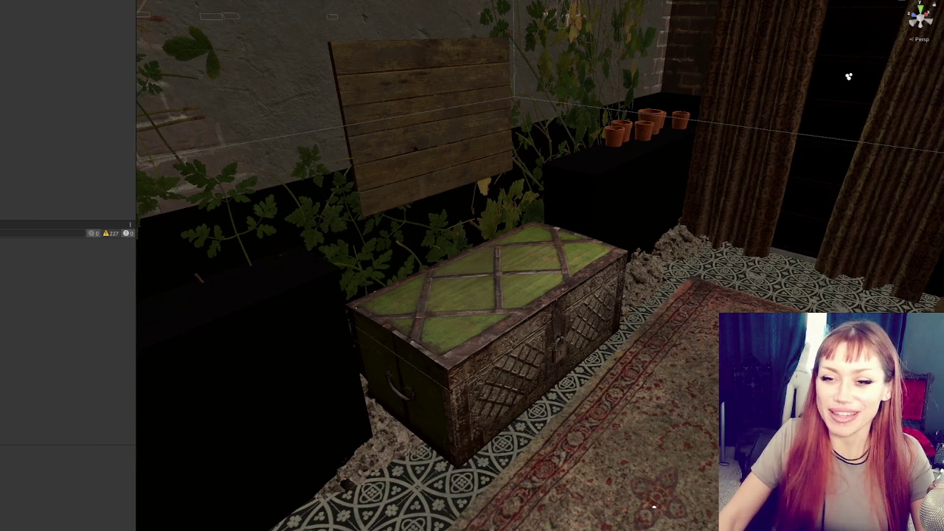
Open the Title scene and save the modified scene when prompted.
{"action": "double_click", "coordinate": [36, 424]}
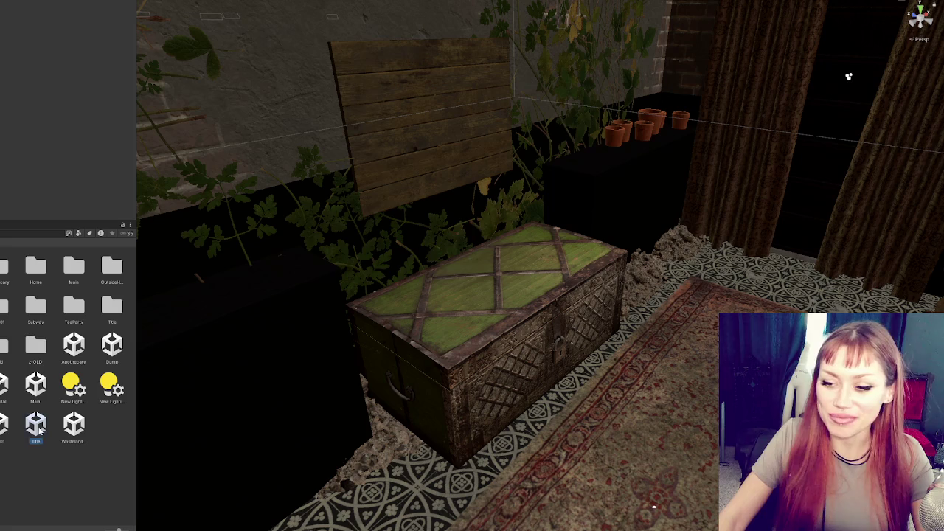
{"action": "left_click", "coordinate": [386, 266]}
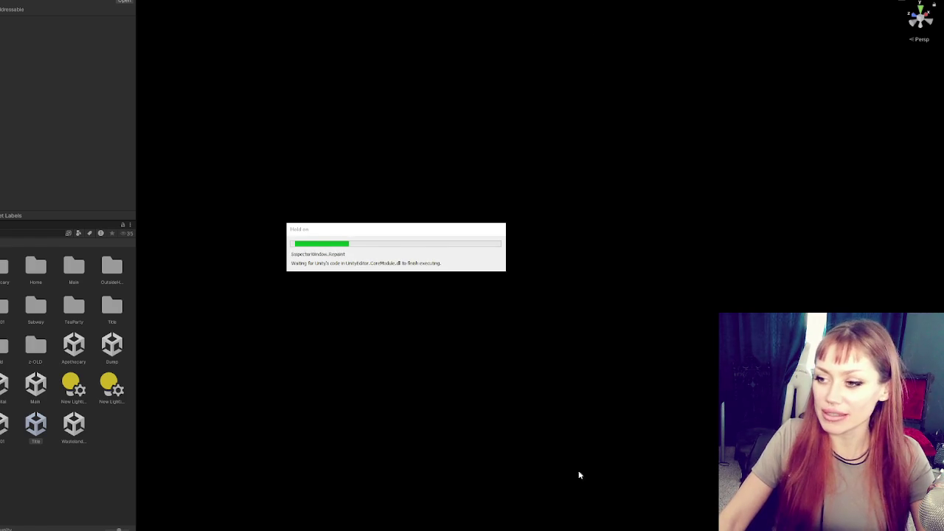
Load the second save slot from the title menu's LOAD screen.
{"action": "left_click", "coordinate": [545, 389]}
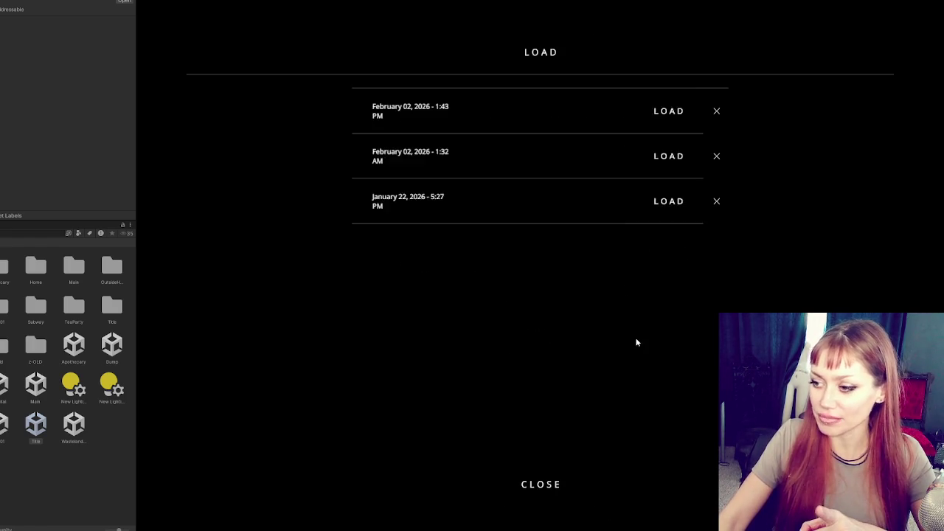
{"action": "left_click", "coordinate": [521, 165]}
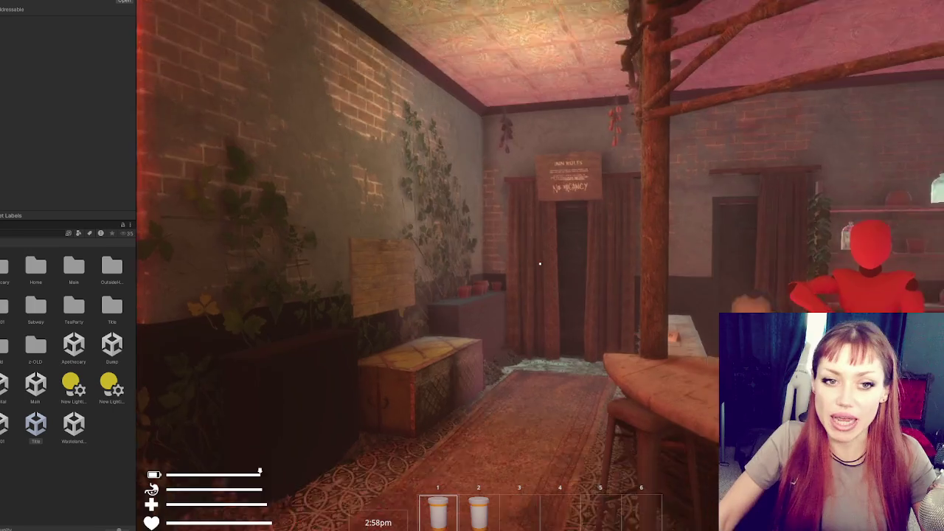
Sell the held Antibiotics at the selling board for 50TP, check TP, and stop Play mode.
{"action": "key", "text": "w"}
{"action": "key", "text": "w"}
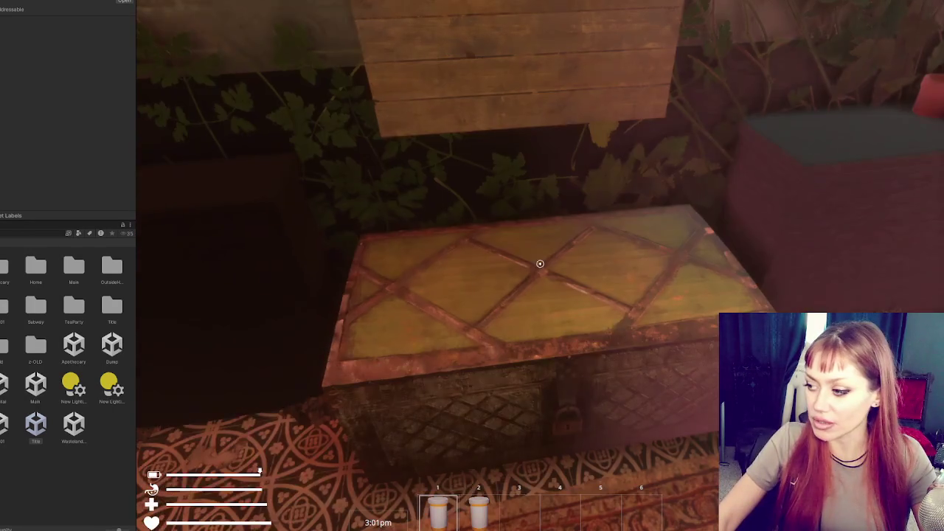
{"action": "left_click", "coordinate": [540, 263]}
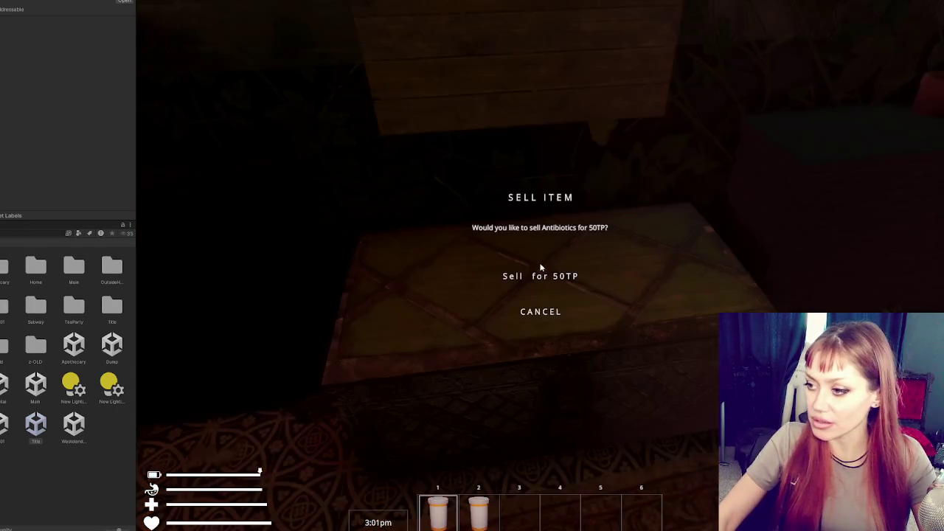
{"action": "left_click", "coordinate": [541, 277]}
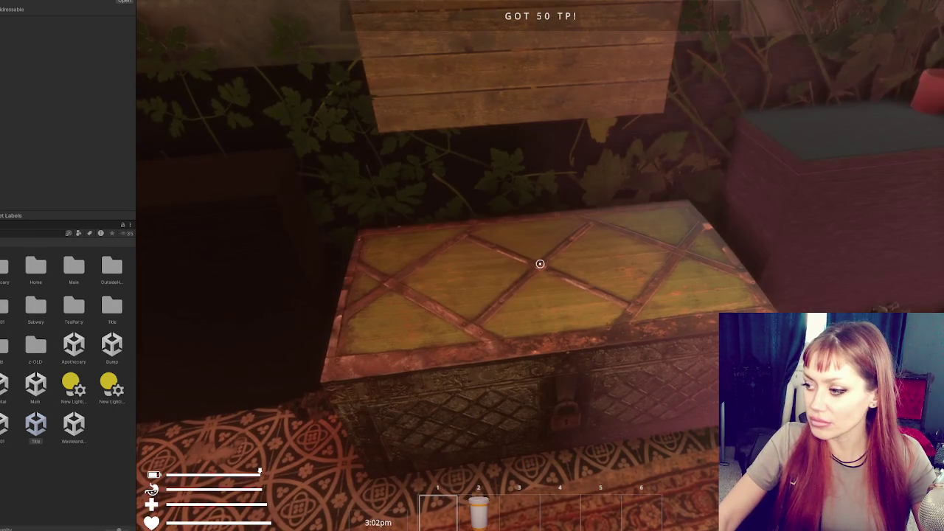
{"action": "key", "text": "Escape"}
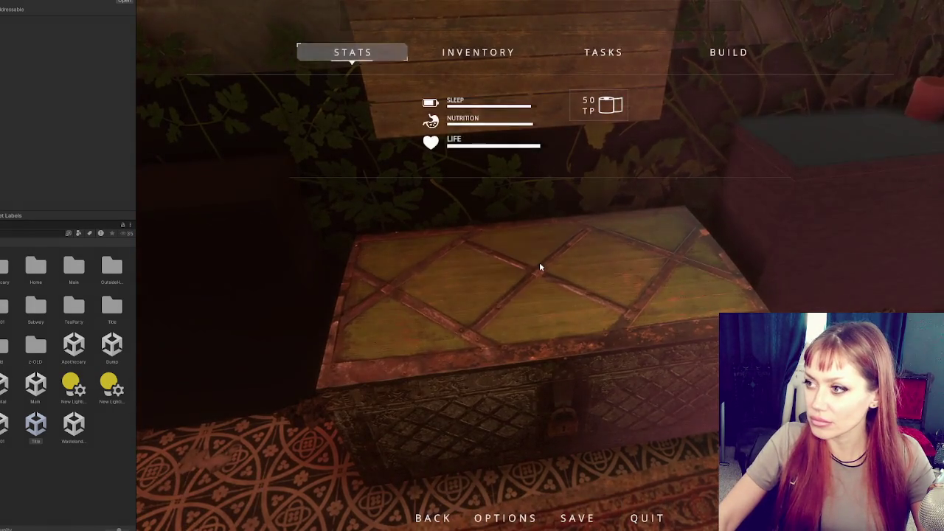
{"action": "key", "text": "Escape"}
{"action": "key", "text": "ctrl+p"}
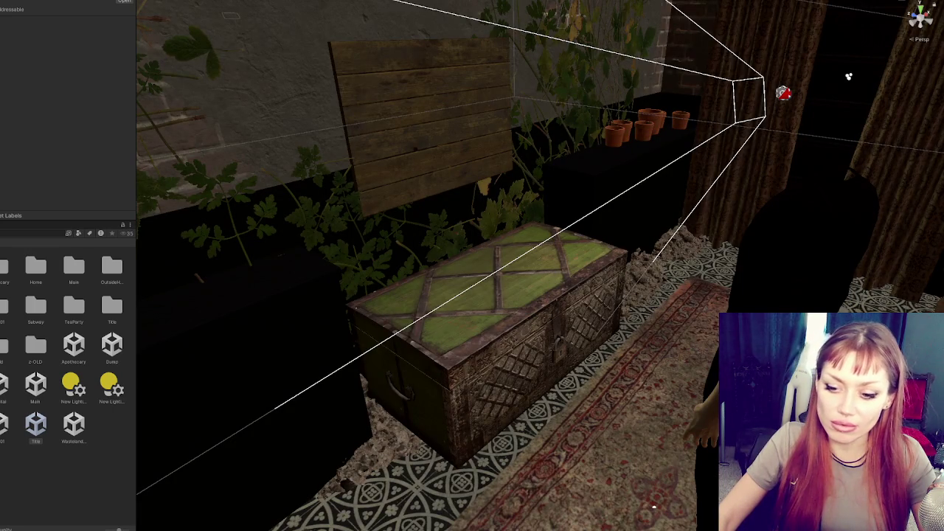
{"action": "key", "text": "ctrl+shift+c"}
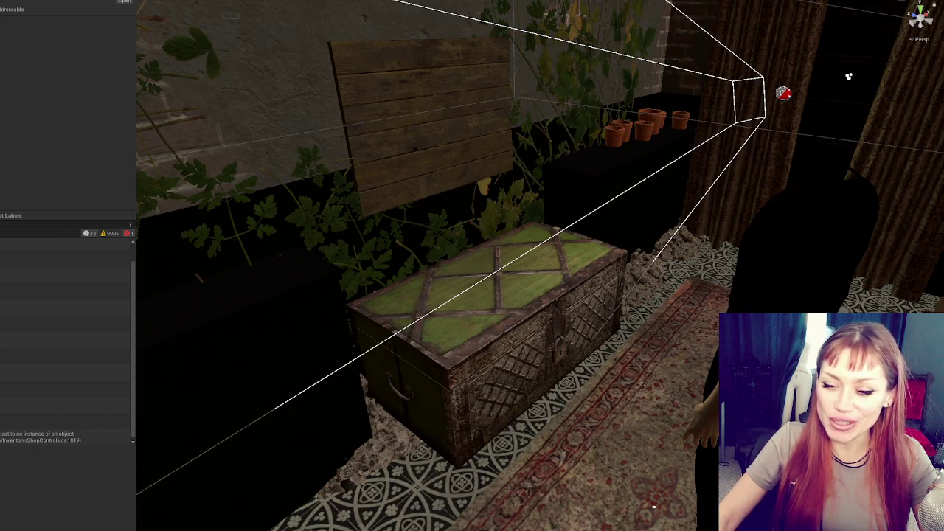
{"action": "double_click", "coordinate": [44, 437]}
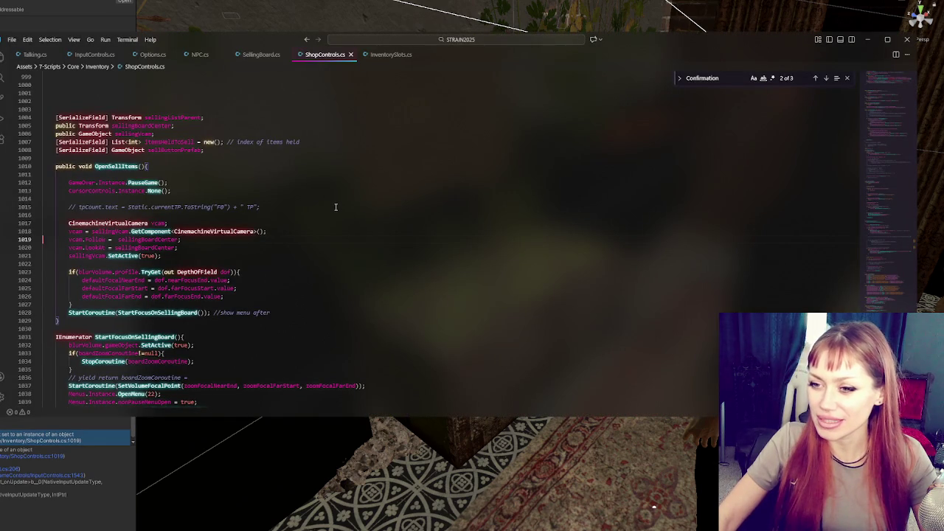
{"action": "key", "text": "alt+Tab"}
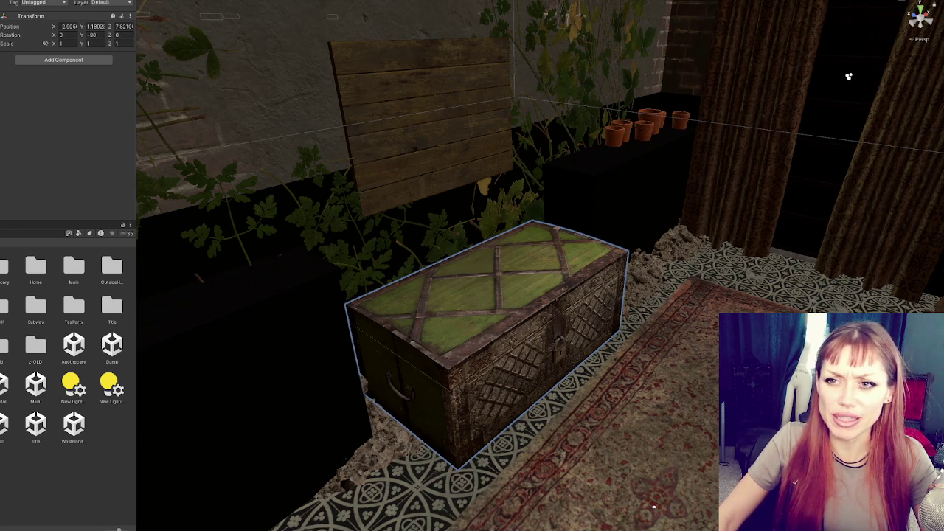
Enlarge the Inspector and inspect the chest, Chest prefab and wooden Selling Board objects.
{"action": "mouse_move", "coordinate": [55, 220]}
{"action": "left_mouse_down"}
{"action": "mouse_move", "coordinate": [54, 355]}
{"action": "mouse_move", "coordinate": [55, 272]}
{"action": "left_mouse_up"}
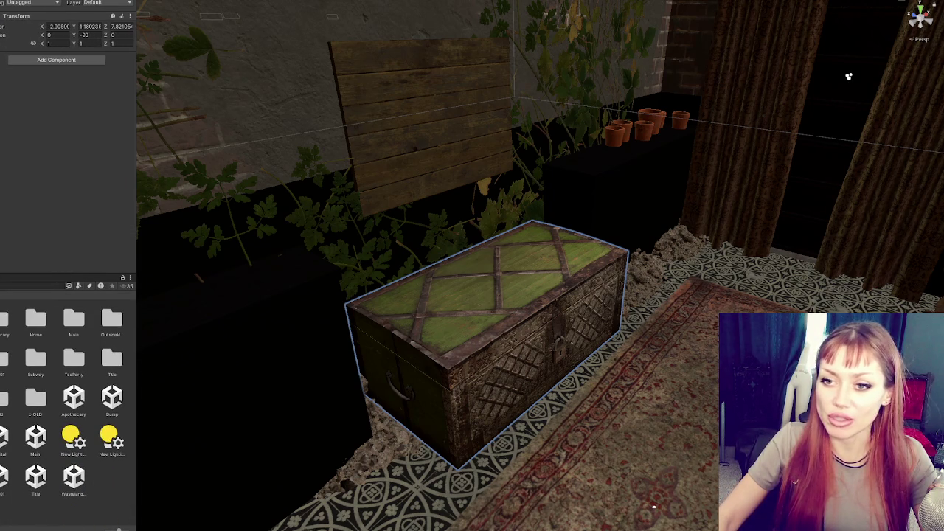
{"action": "mouse_move", "coordinate": [137, 211]}
{"action": "left_mouse_down"}
{"action": "mouse_move", "coordinate": [164, 229]}
{"action": "mouse_move", "coordinate": [172, 250]}
{"action": "mouse_move", "coordinate": [211, 270]}
{"action": "left_mouse_up"}
{"action": "left_click", "coordinate": [4, 134]}
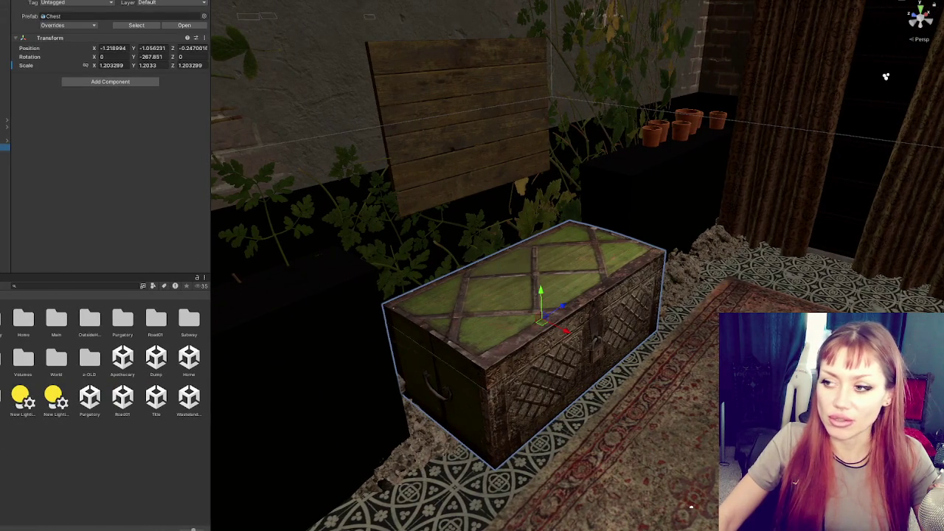
{"action": "left_click", "coordinate": [4, 123]}
{"action": "left_click", "coordinate": [5, 112]}
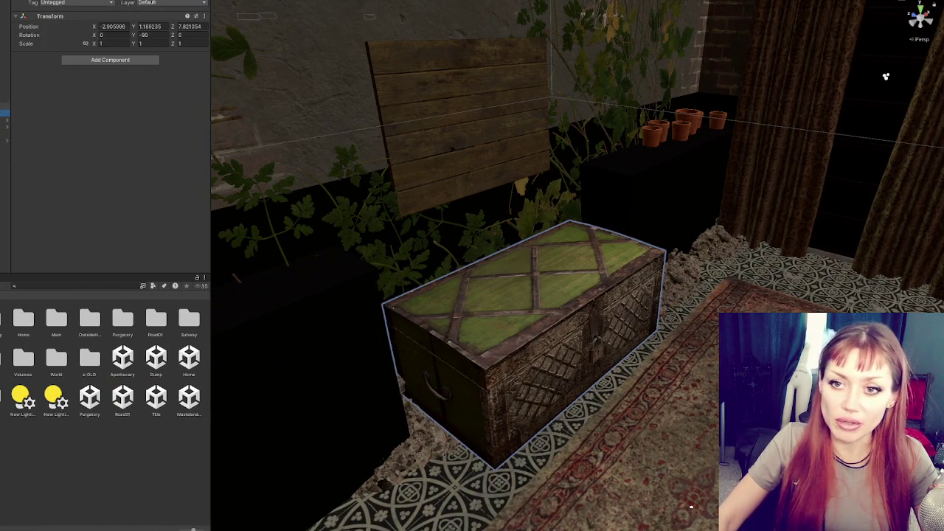
{"action": "left_click", "coordinate": [5, 140]}
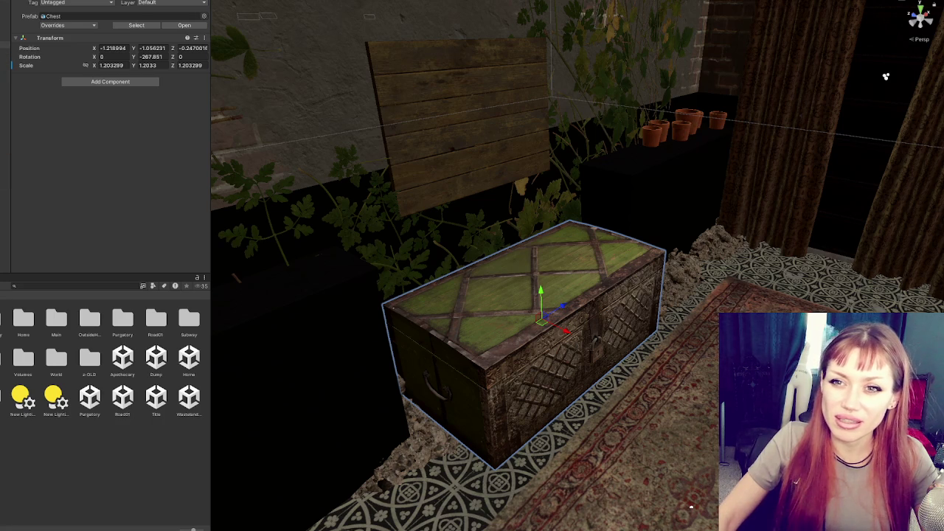
{"action": "left_click", "coordinate": [3, 194]}
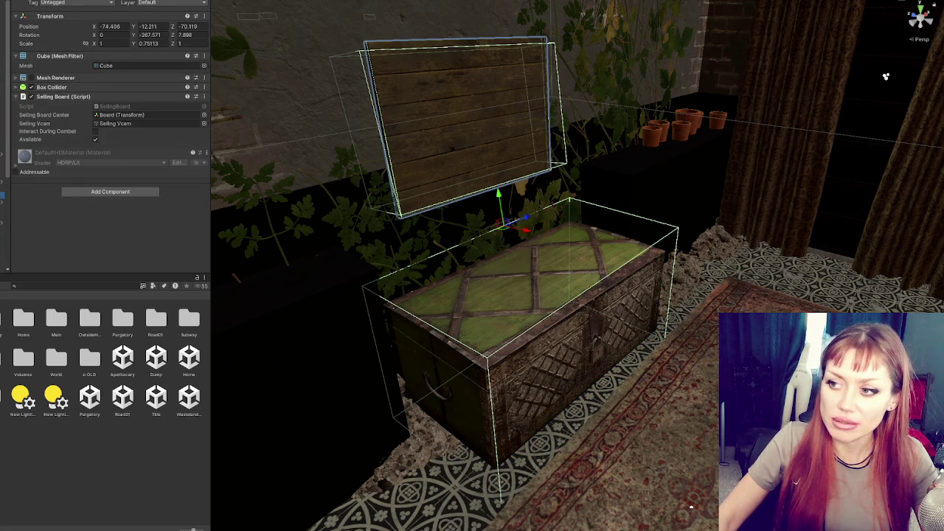
{"action": "mouse_move", "coordinate": [571, 180]}
{"action": "left_mouse_down"}
{"action": "mouse_move", "coordinate": [479, 184]}
{"action": "mouse_move", "coordinate": [546, 181]}
{"action": "mouse_move", "coordinate": [531, 181]}
{"action": "left_mouse_up"}
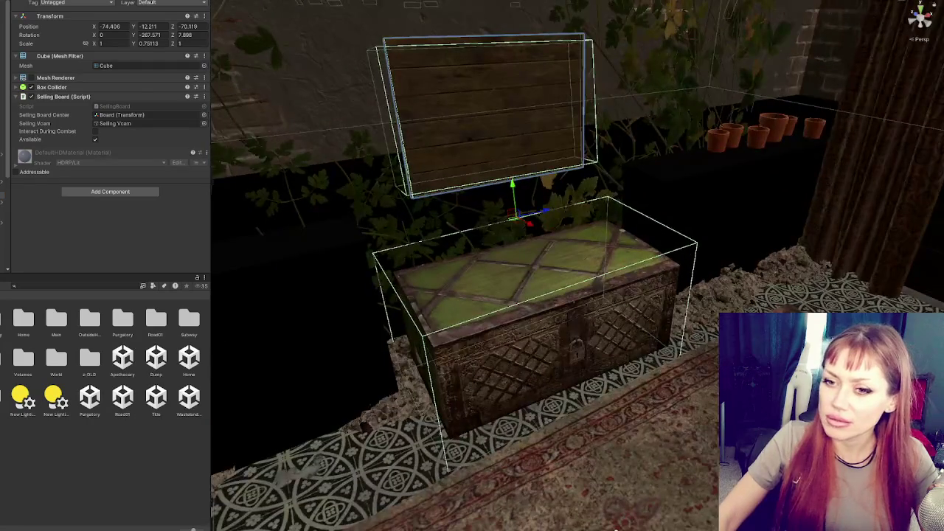
Compare the Selling Board Center references on the chest collider and the wooden board.
{"action": "left_click", "coordinate": [3, 229]}
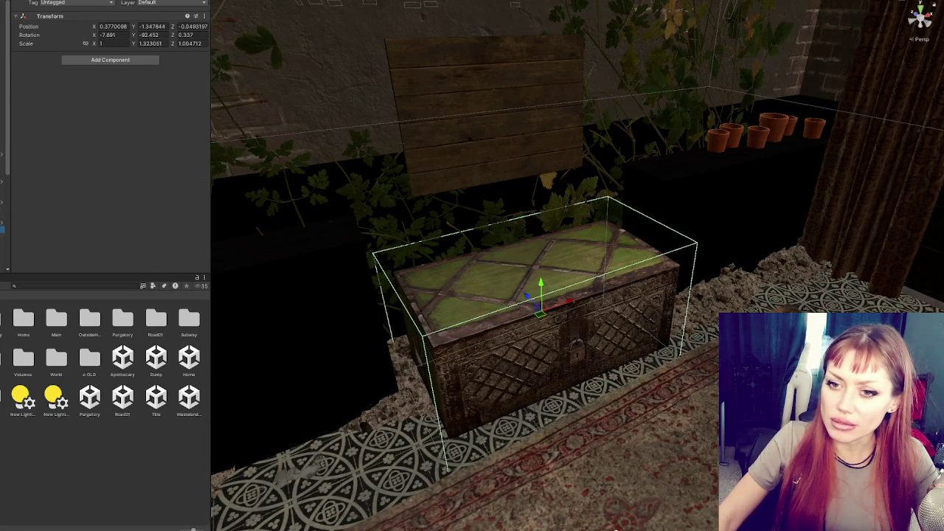
{"action": "left_click", "coordinate": [2, 236]}
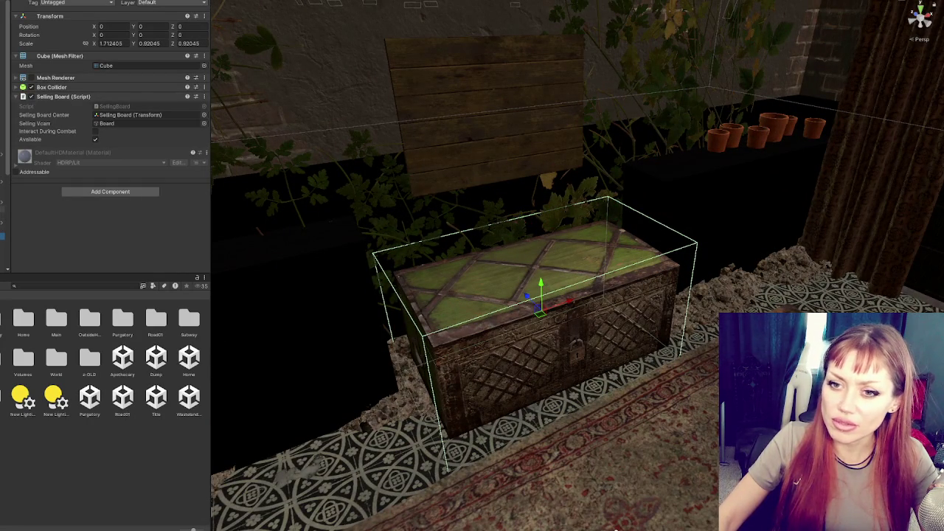
{"action": "left_click", "coordinate": [2, 193]}
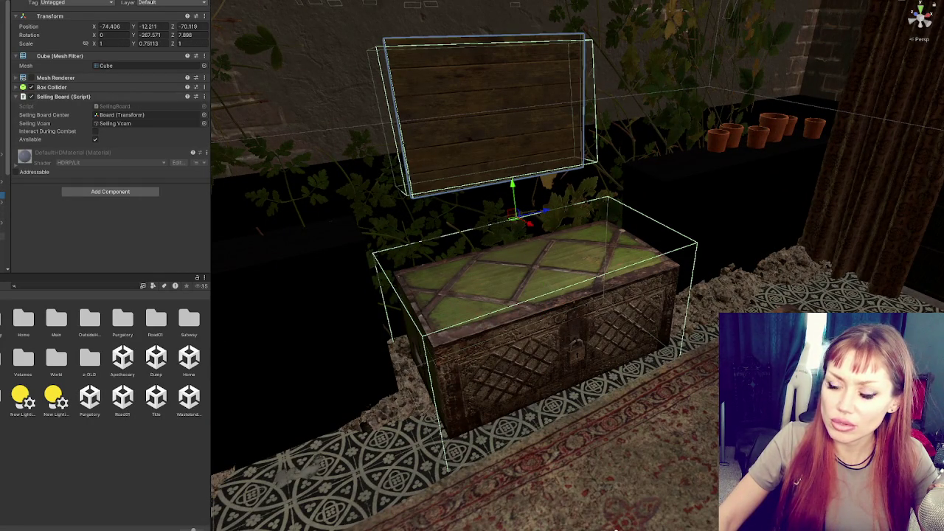
{"action": "left_click", "coordinate": [154, 116]}
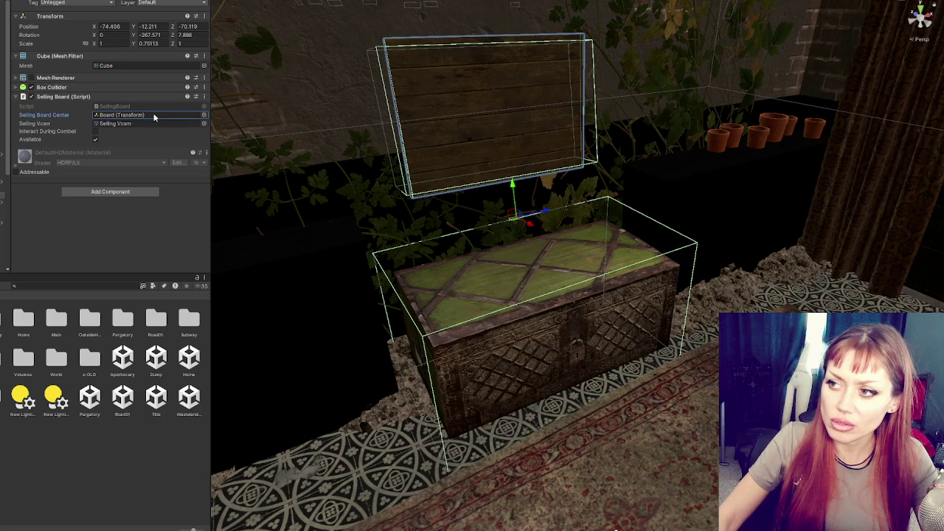
{"action": "left_click", "coordinate": [3, 236]}
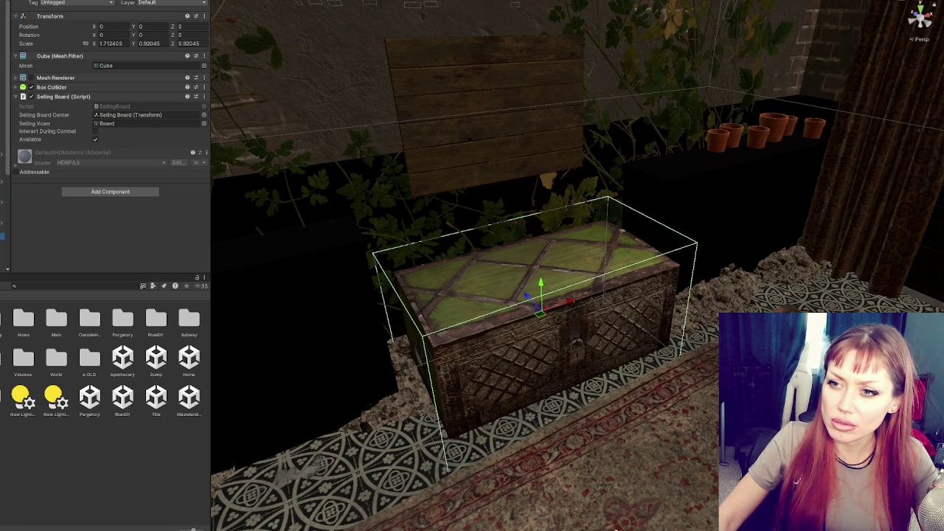
{"action": "left_click", "coordinate": [131, 116]}
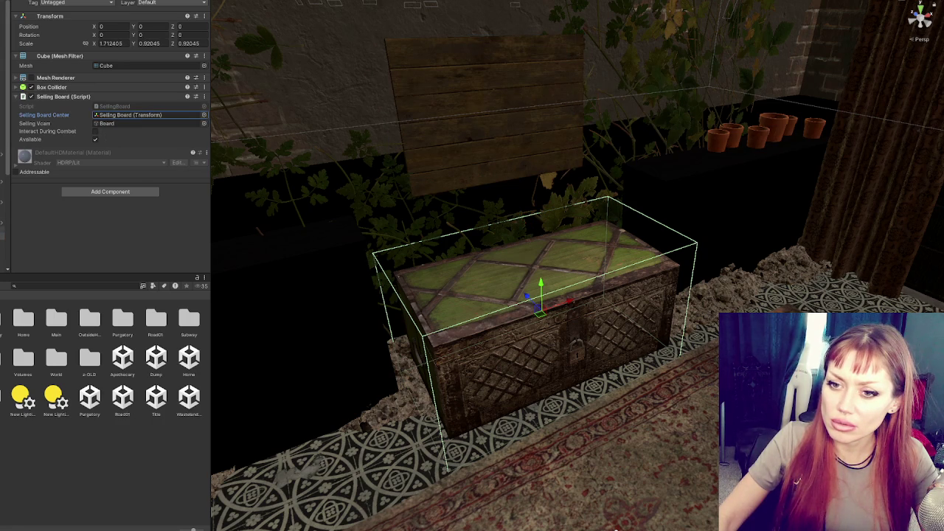
{"action": "double_click", "coordinate": [134, 116]}
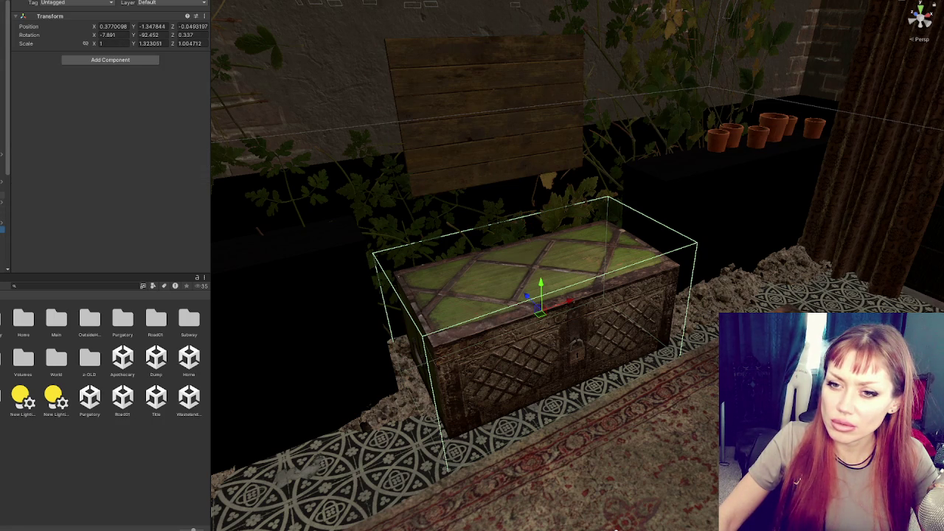
{"action": "key", "text": "ctrl+z"}
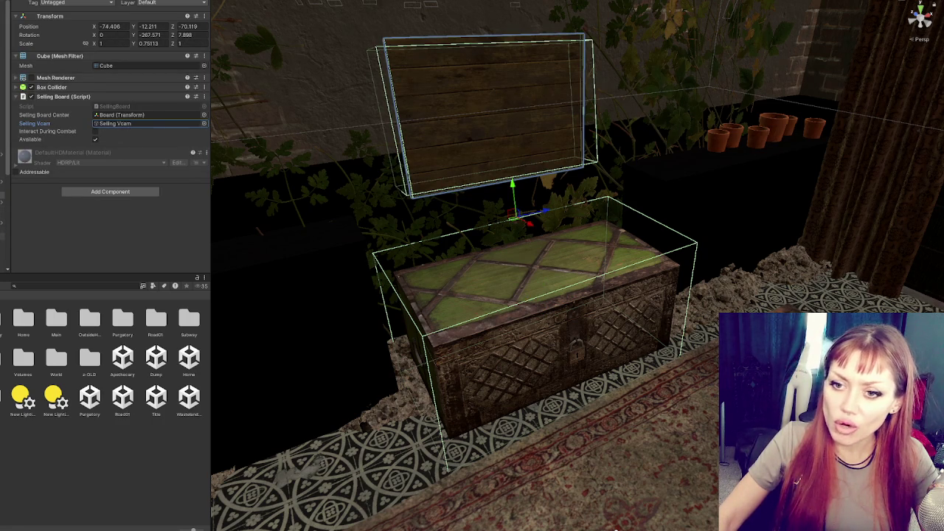
{"action": "key", "text": "ctrl+z"}
Assign Selling Vcam as the camera and Board as Selling Board Center, then save the scene.
{"action": "mouse_move", "coordinate": [2, 209]}
{"action": "left_mouse_down"}
{"action": "mouse_move", "coordinate": [152, 130]}
{"action": "mouse_move", "coordinate": [131, 126]}
{"action": "left_mouse_up"}
{"action": "key", "text": "ctrl+z"}
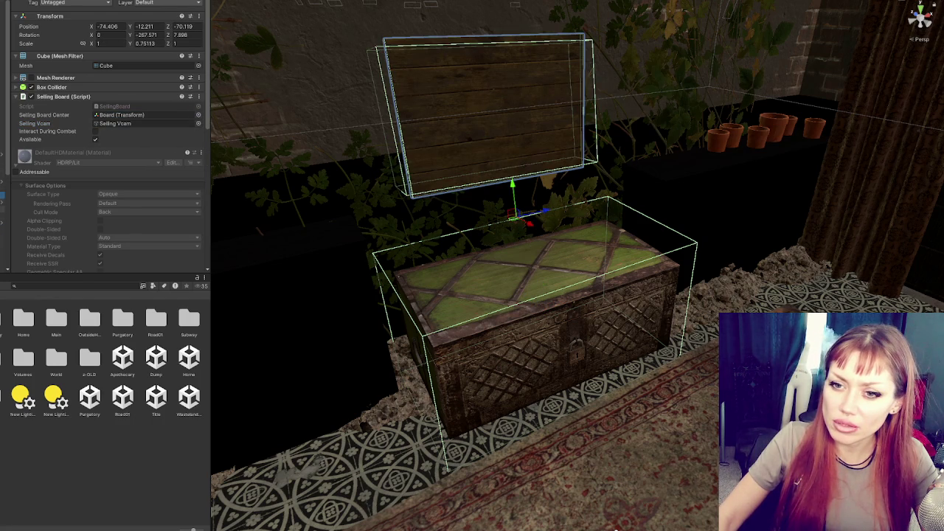
{"action": "key", "text": "ctrl+z"}
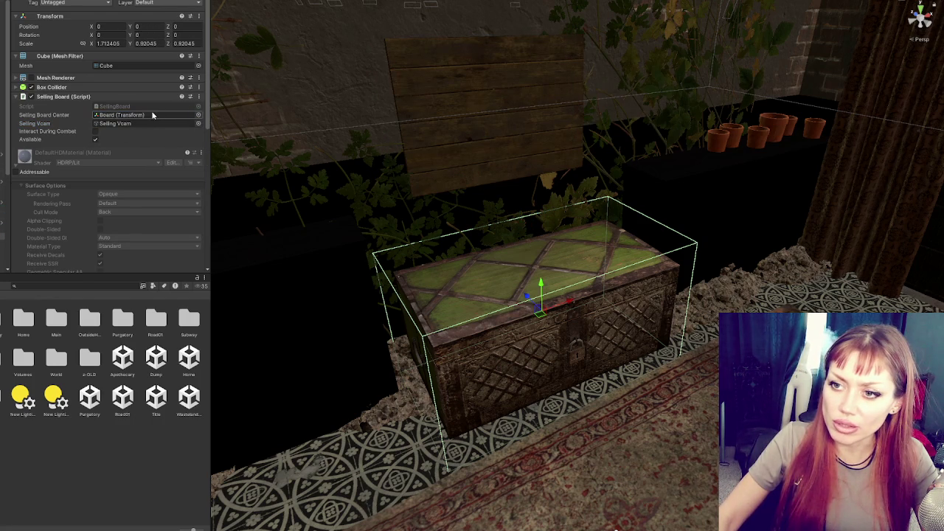
{"action": "left_click", "coordinate": [146, 115]}
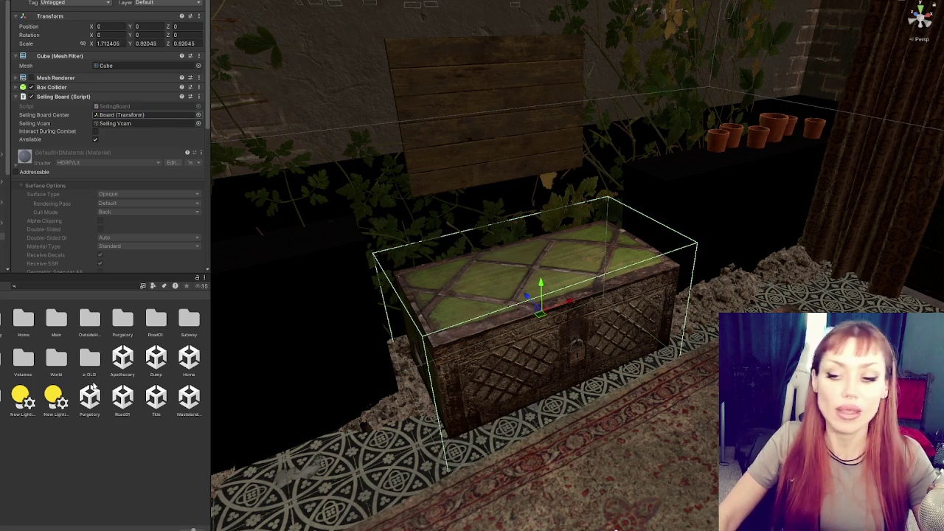
{"action": "key", "text": "ctrl+s"}
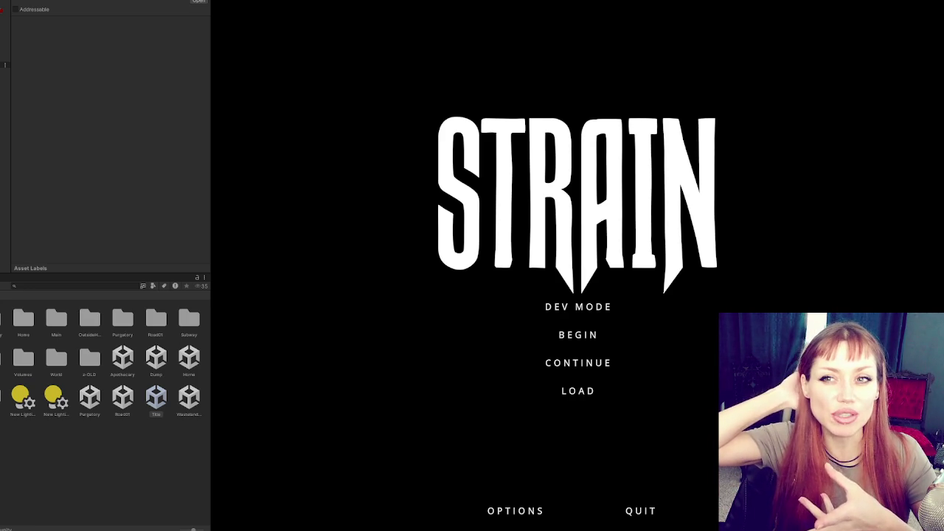
Highlight BEGIN on the title menu and collapse the side panel to widen the game view.
{"action": "key", "text": "Down"}
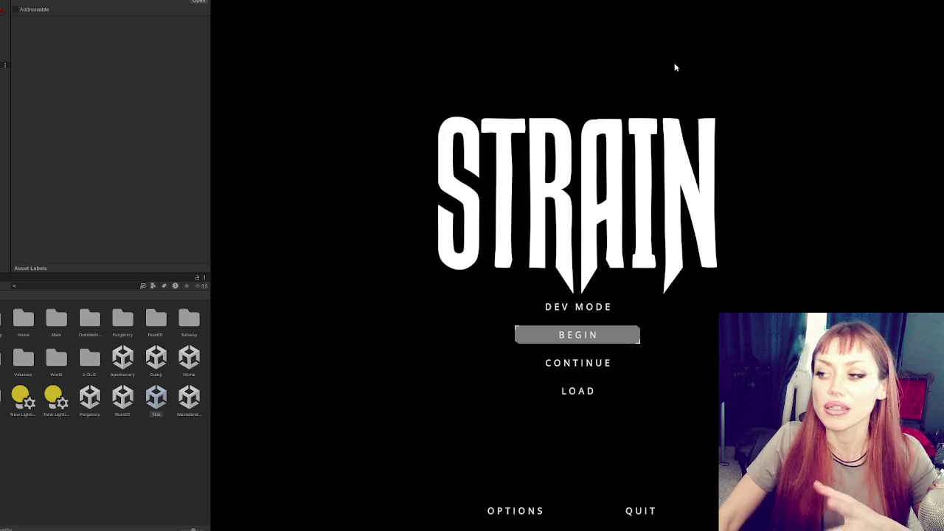
{"action": "mouse_move", "coordinate": [212, 144]}
{"action": "left_mouse_down"}
{"action": "mouse_move", "coordinate": [47, 143]}
{"action": "mouse_move", "coordinate": [3, 120]}
{"action": "left_mouse_up"}
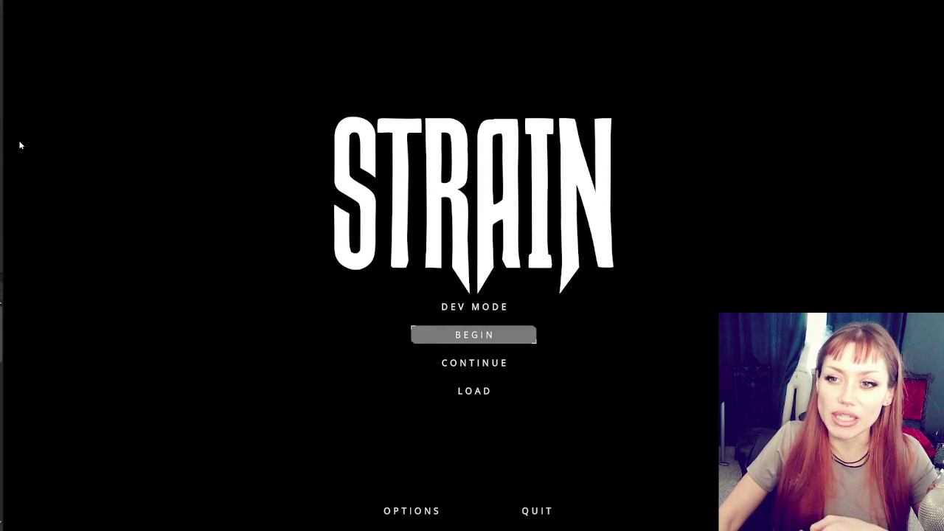
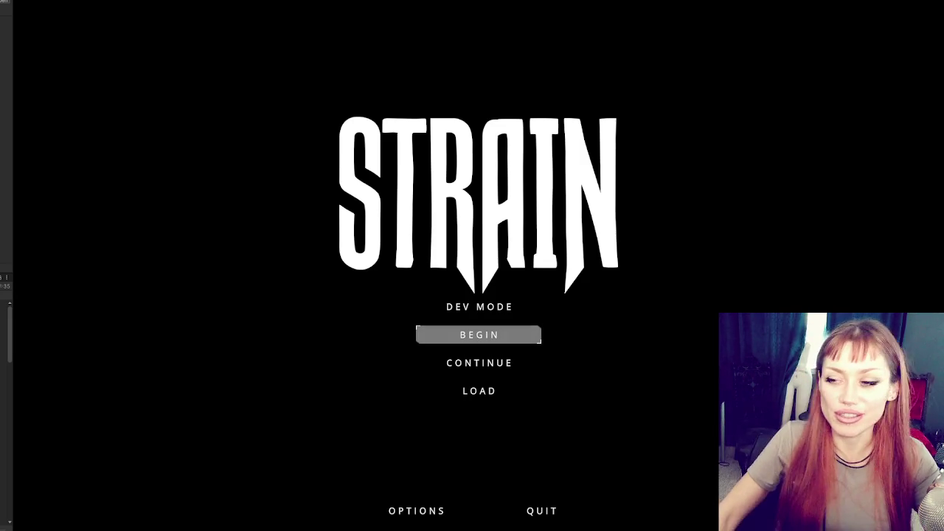
Start a new game and sell both Antibiotics at the selling board for 50 TP each.
{"action": "left_click", "coordinate": [487, 351]}
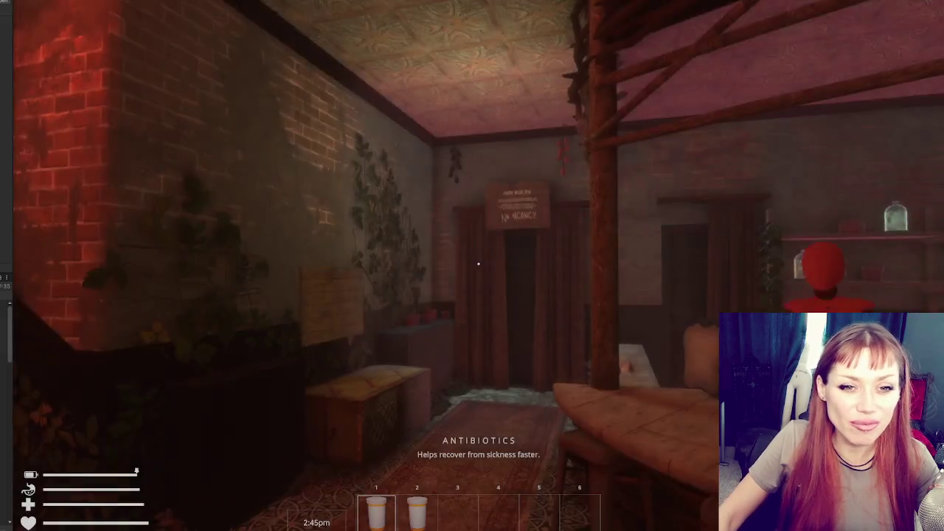
{"action": "key", "text": "w"}
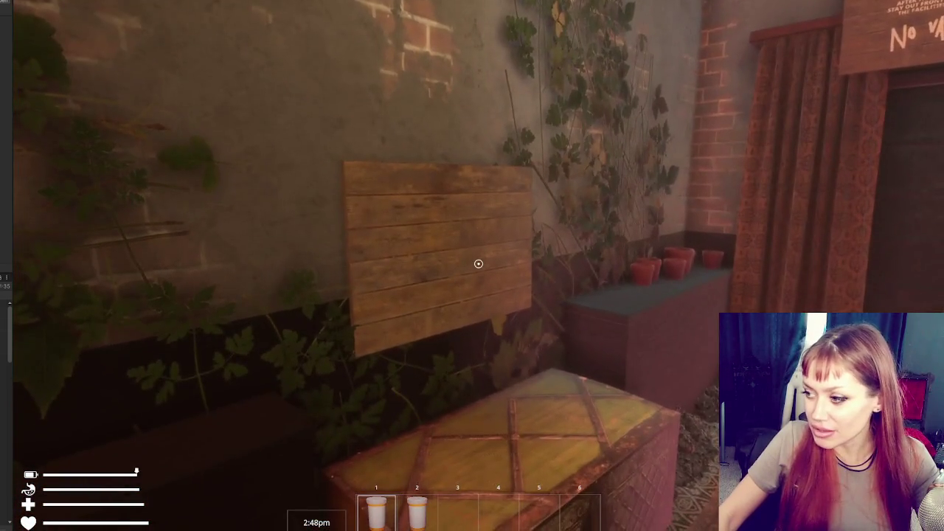
{"action": "left_click", "coordinate": [479, 264]}
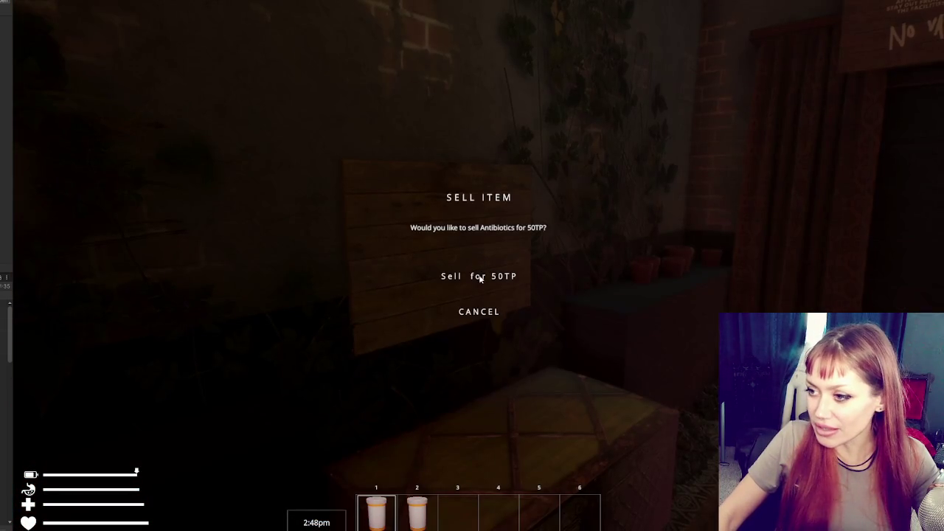
{"action": "left_click", "coordinate": [478, 275]}
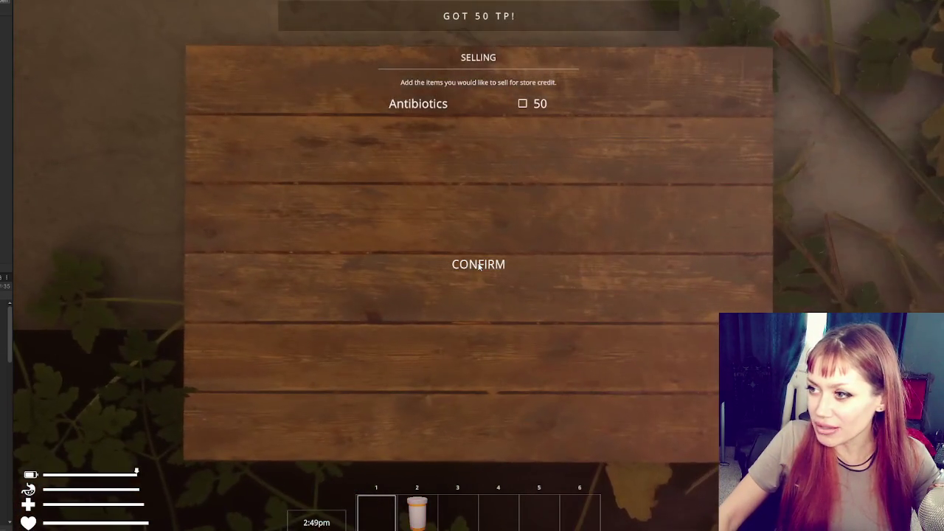
{"action": "left_click", "coordinate": [523, 103]}
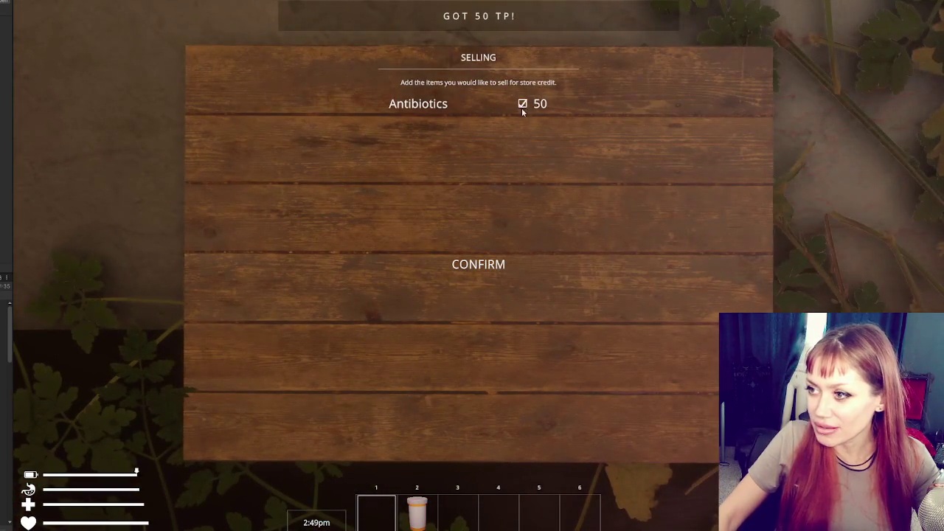
{"action": "left_click", "coordinate": [476, 271]}
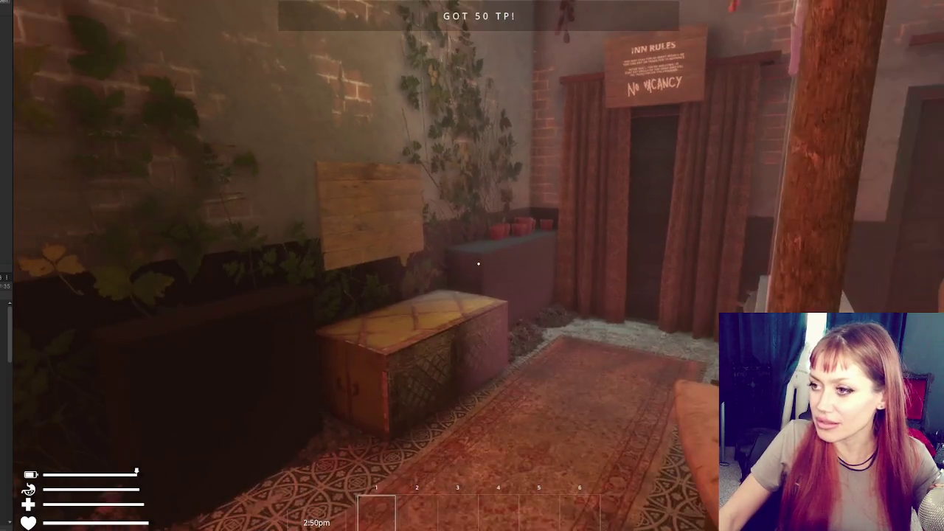
{"action": "key", "text": "Escape"}
Resume play, go behind the counter and buy the Potato Sapling for 3 TP.
{"action": "key", "text": "Escape"}
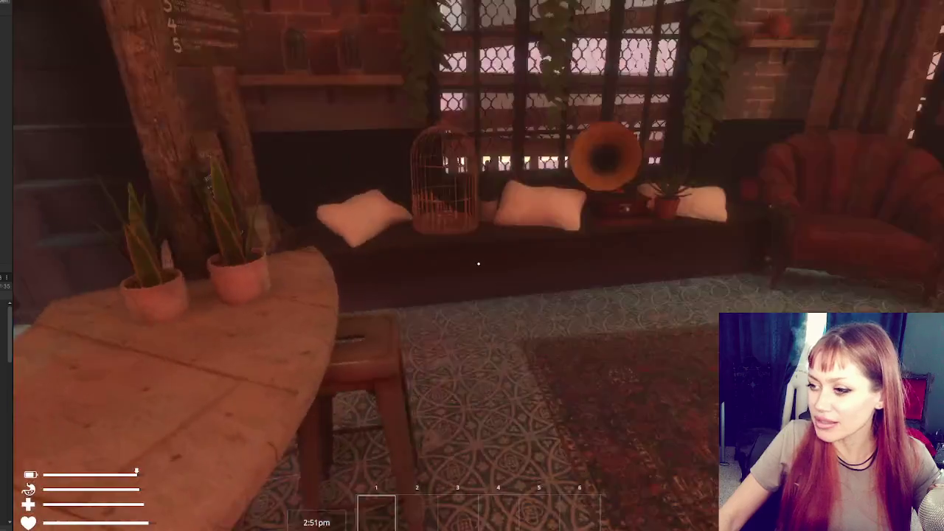
{"action": "key", "text": "Escape"}
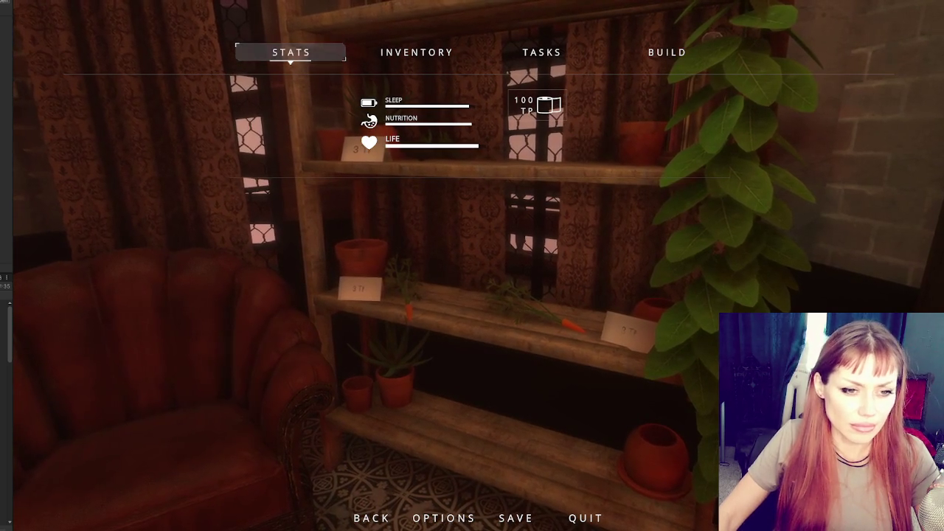
{"action": "key", "text": "Escape"}
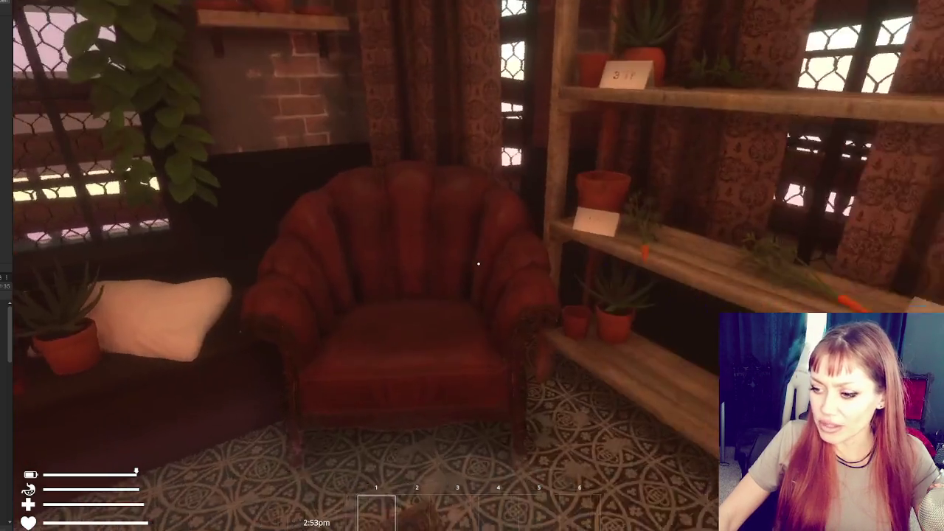
{"action": "key", "text": "w"}
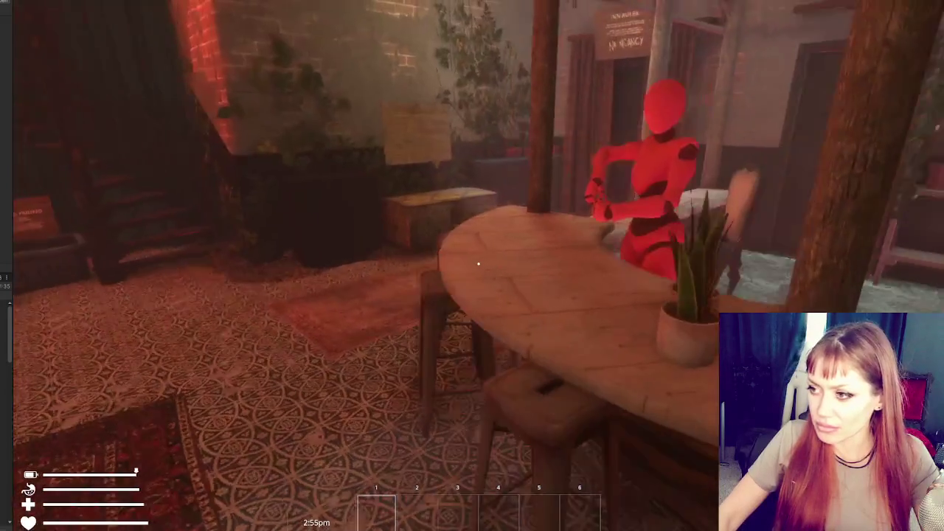
{"action": "key", "text": "s"}
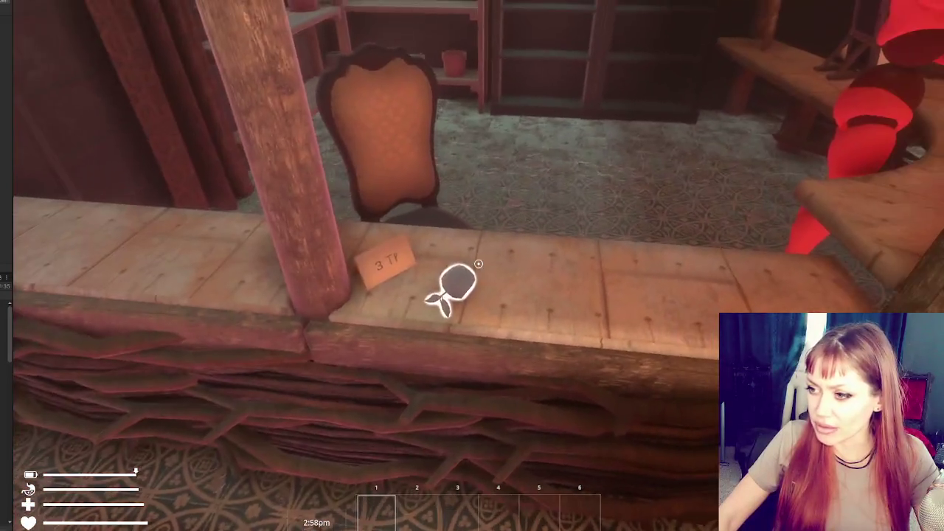
{"action": "left_click", "coordinate": [478, 263]}
{"action": "left_click", "coordinate": [447, 273]}
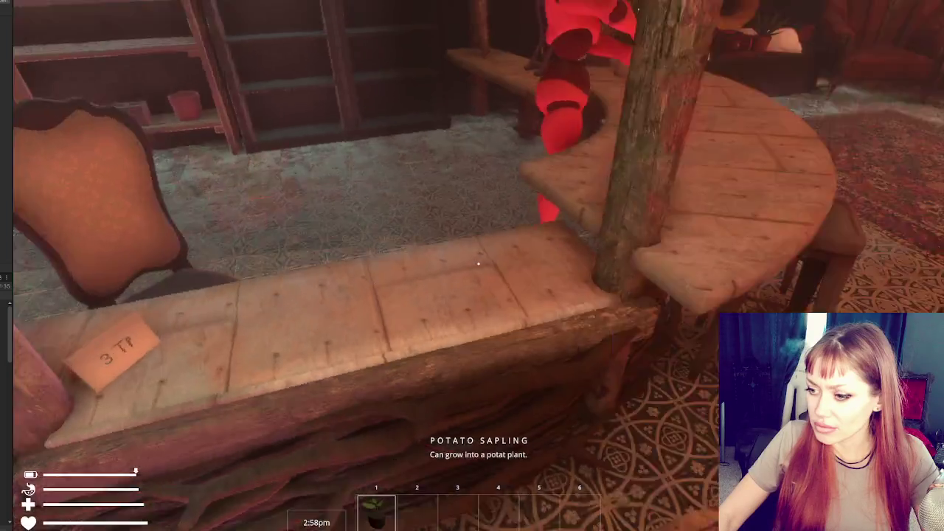
Bring up the Carrot Sapling purchase prompt and cancel it.
{"action": "key", "text": "w"}
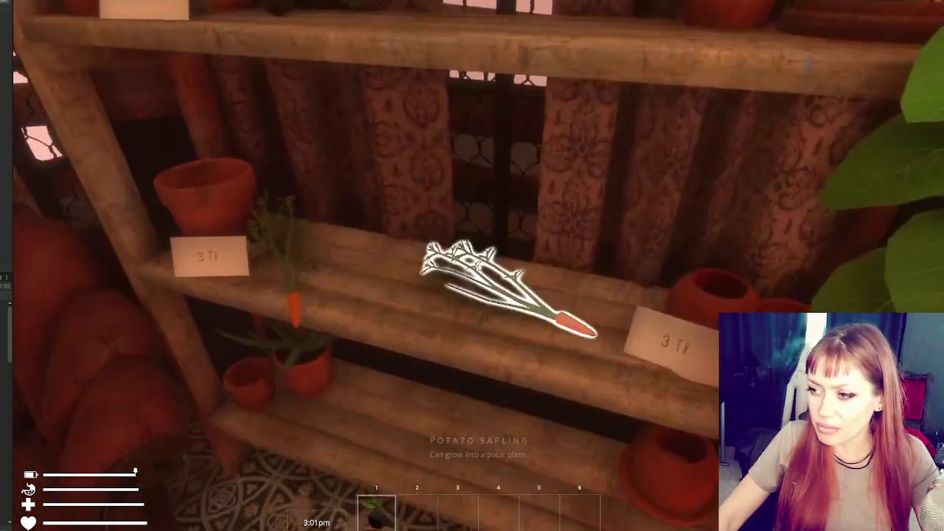
{"action": "left_click", "coordinate": [479, 267]}
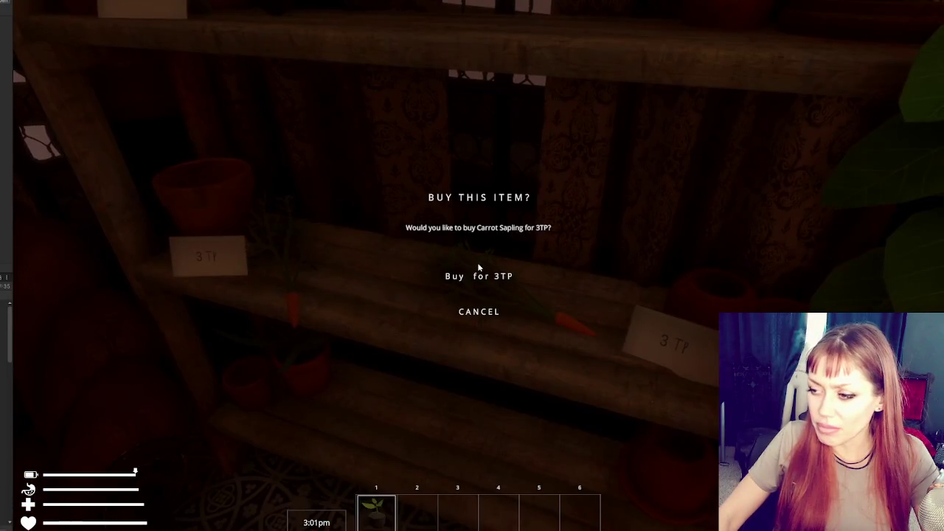
{"action": "left_click", "coordinate": [479, 312]}
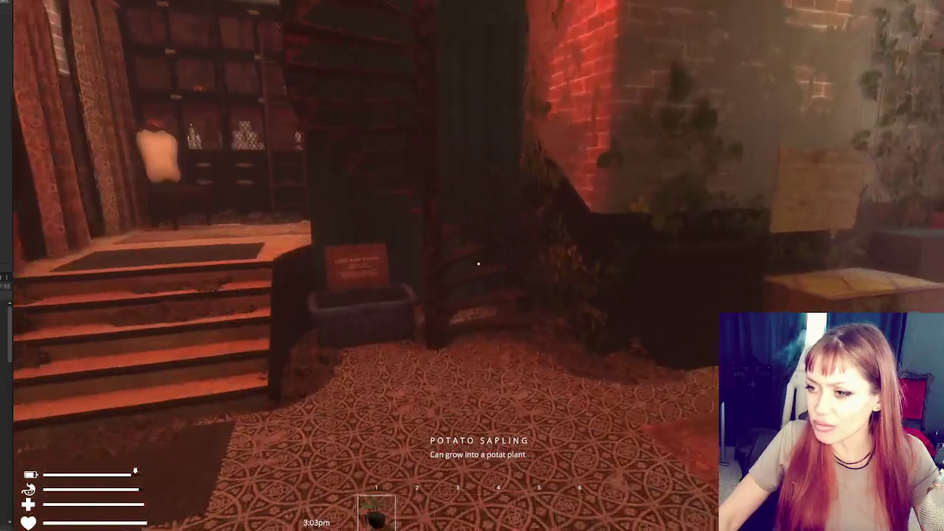
Walk into the garden and collect jars from the trash bags by the gazebo and couch.
{"action": "key", "text": "w"}
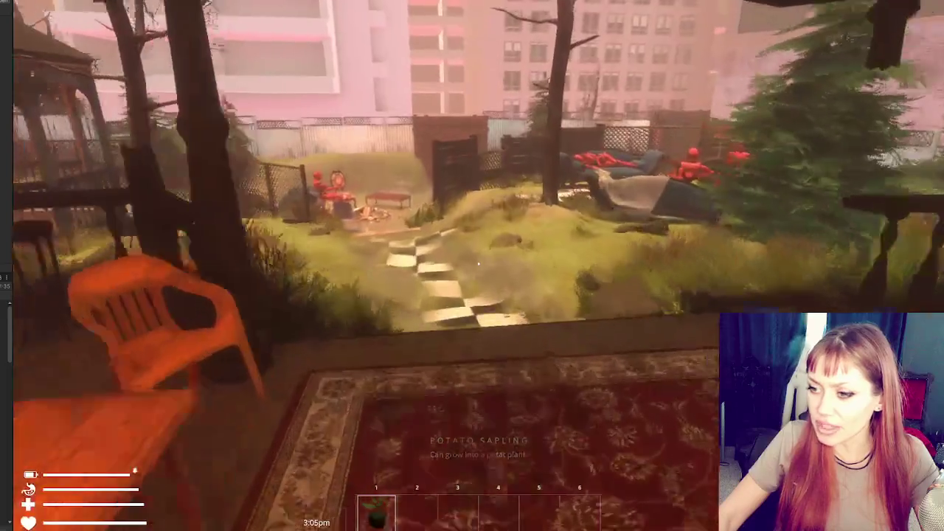
{"action": "key", "text": "w"}
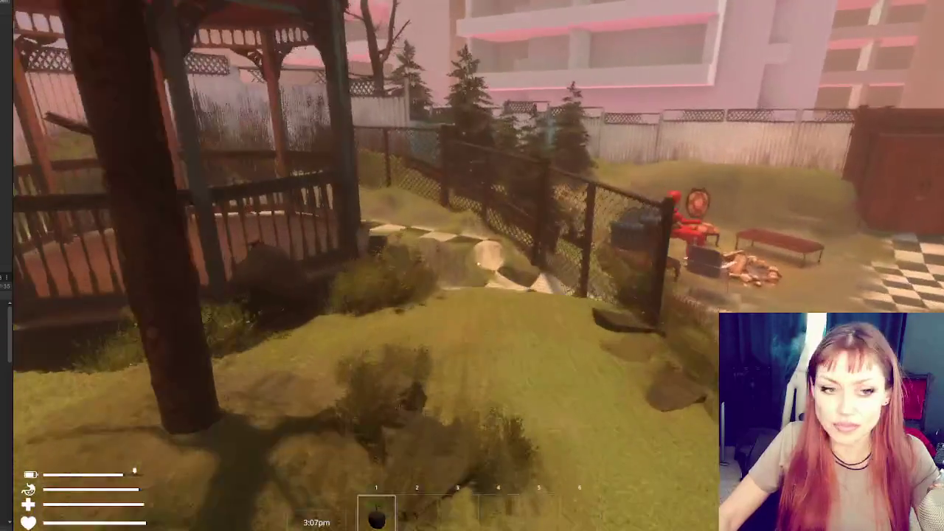
{"action": "key", "text": "w"}
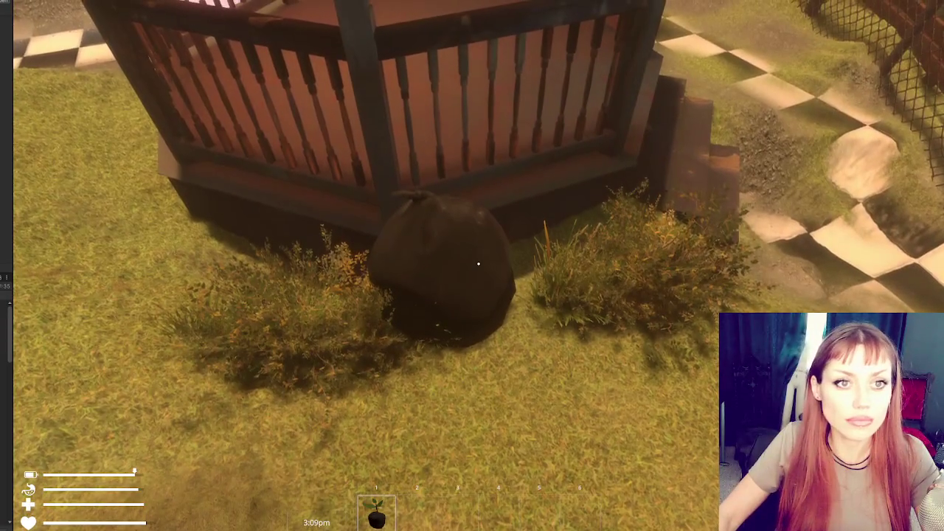
{"action": "key", "text": "w"}
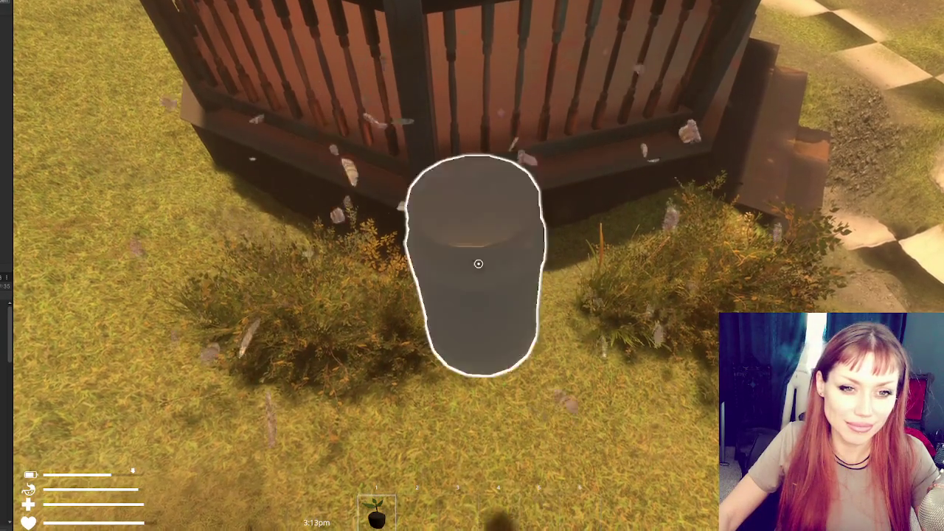
{"action": "key", "text": "e"}
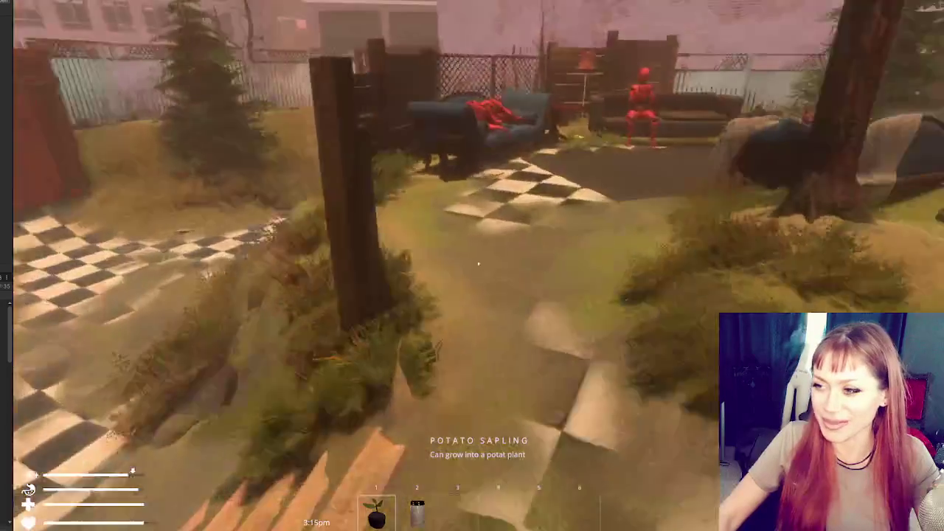
{"action": "key", "text": "w"}
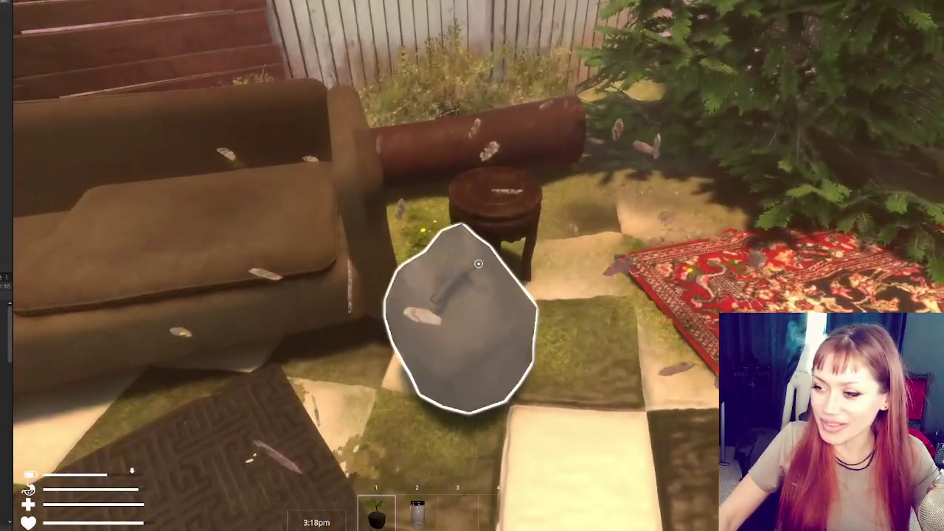
{"action": "left_click", "coordinate": [478, 263]}
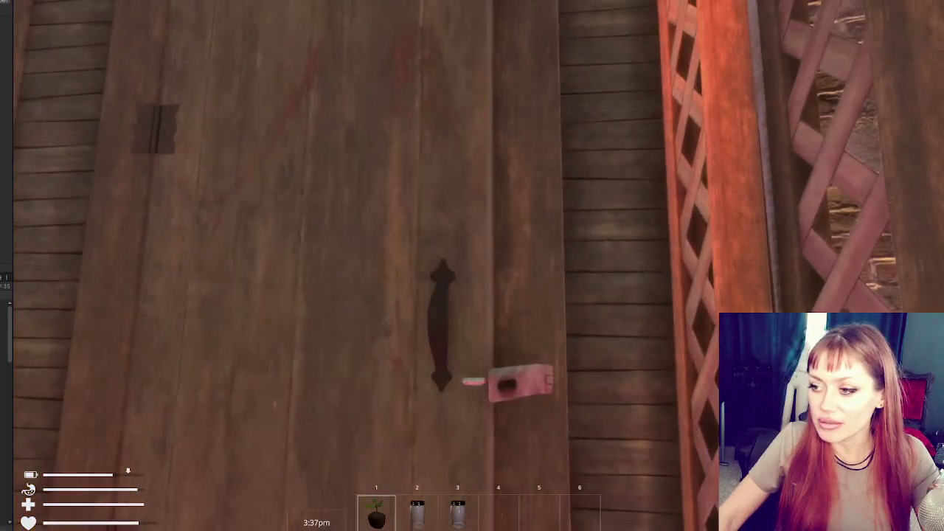
Reload the game and return to the shop counter in front of the chalkboard.
{"action": "key", "text": "e"}
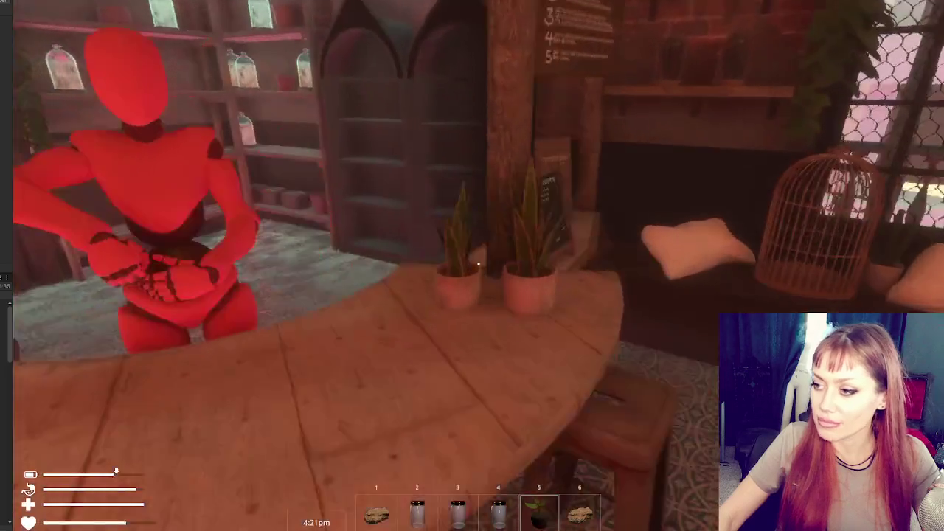
Tick Carrot Sapling on the TODAYS ITEMS chalkboard and confirm, then search ShopControls.cs for 'buyfrin'.
{"action": "key", "text": "e"}
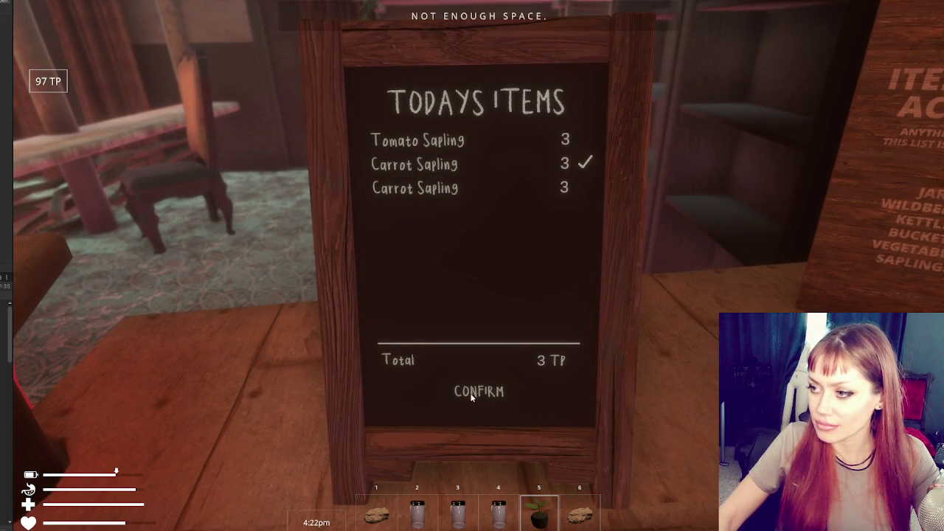
{"action": "key", "text": "Escape"}
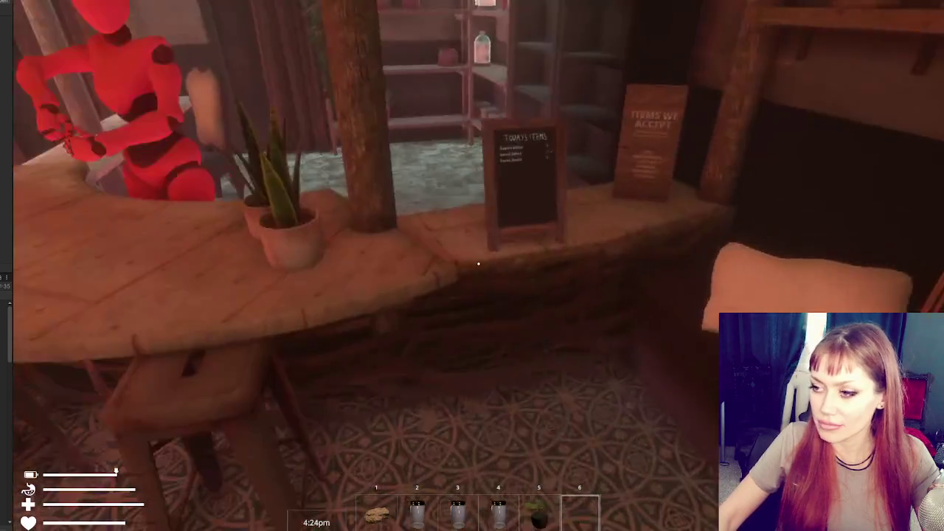
{"action": "key", "text": "e"}
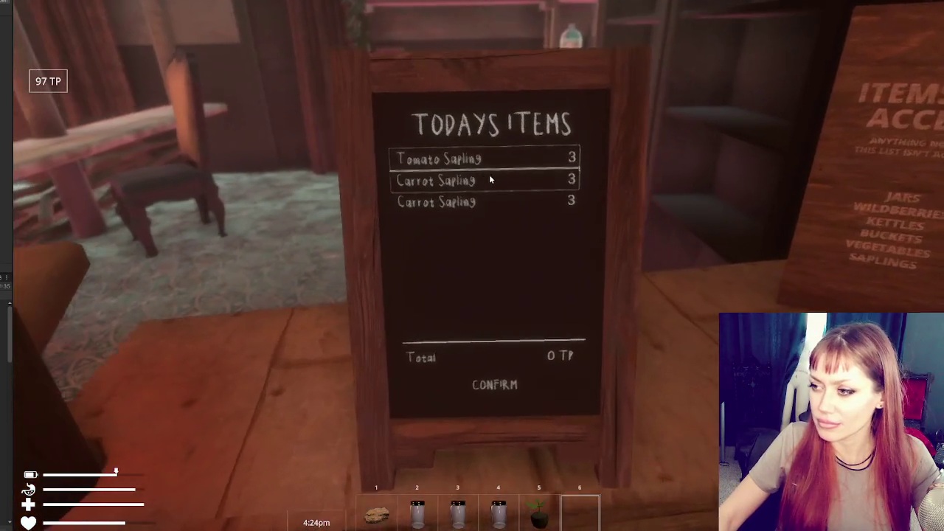
{"action": "left_click", "coordinate": [487, 168]}
{"action": "left_click", "coordinate": [499, 401]}
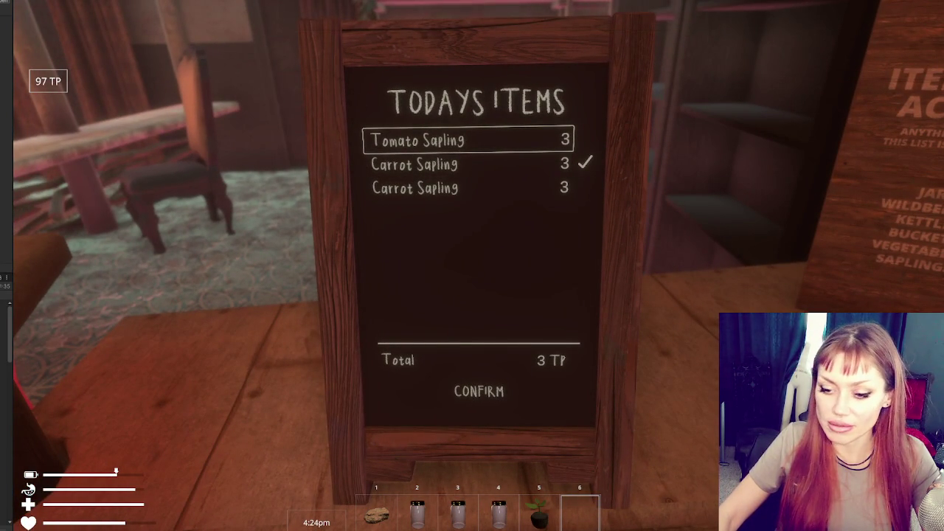
{"action": "key", "text": "ctrl+f"}
{"action": "type", "text": "buyfrin"}
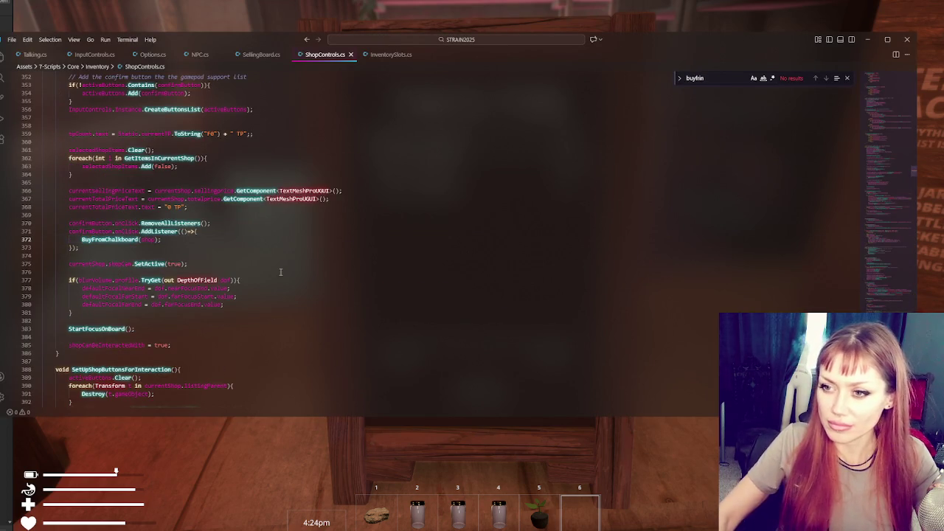
Step to the next BuyFromChalkboard match, reaching the Debug.Log lines in RemoveFromShelvesBuyFromChalkboard.
{"action": "scroll", "coordinate": [295, 251], "scroll_direction": "up", "scroll_amount": 10}
{"action": "scroll", "coordinate": [205, 175], "scroll_direction": "down", "scroll_amount": 8}
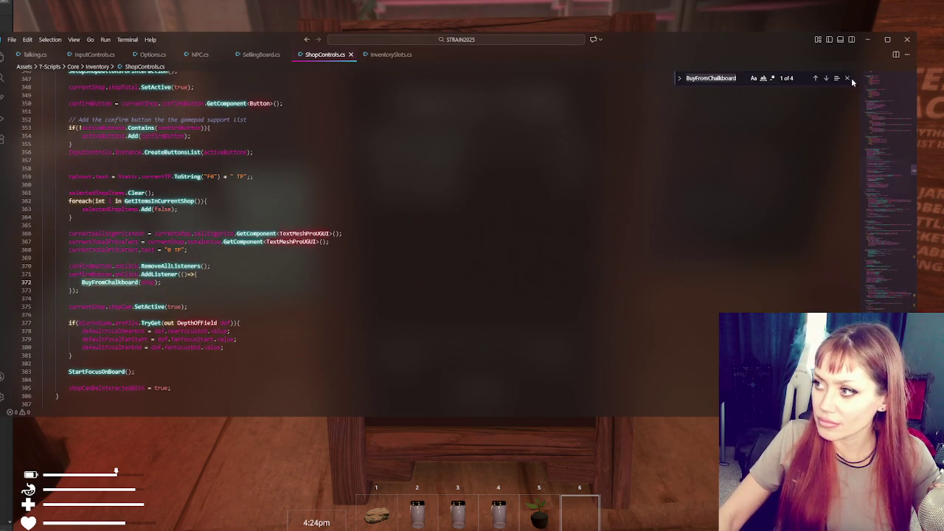
{"action": "left_click", "coordinate": [826, 78]}
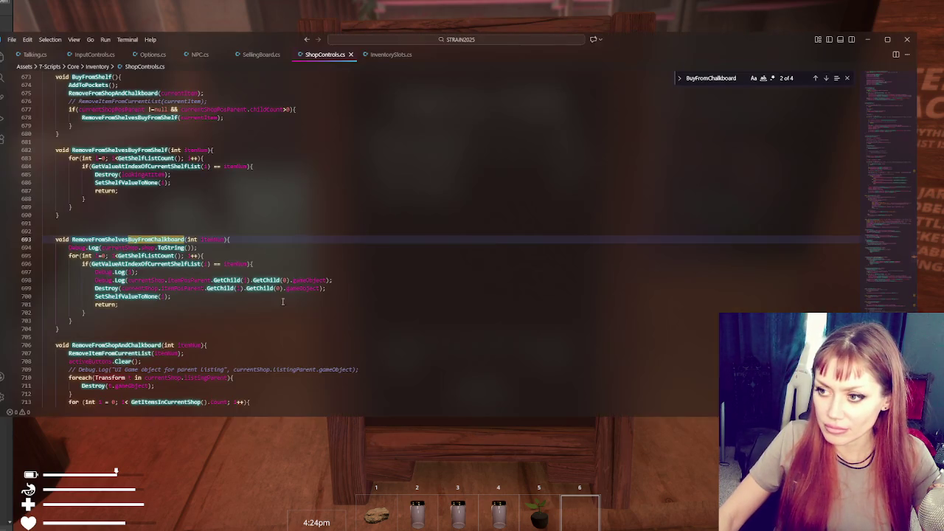
{"action": "left_click", "coordinate": [254, 264]}
Delete the Debug.Log calls in RemoveFromShelvesBuyFromChalkboard, including the one on line 694.
{"action": "left_click", "coordinate": [368, 282], "text": "shift"}
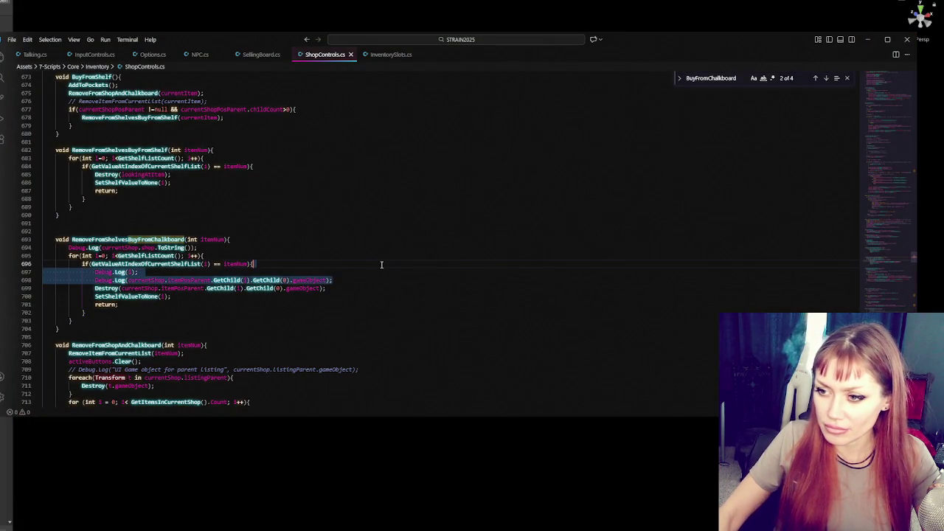
{"action": "key", "text": "BackSpace"}
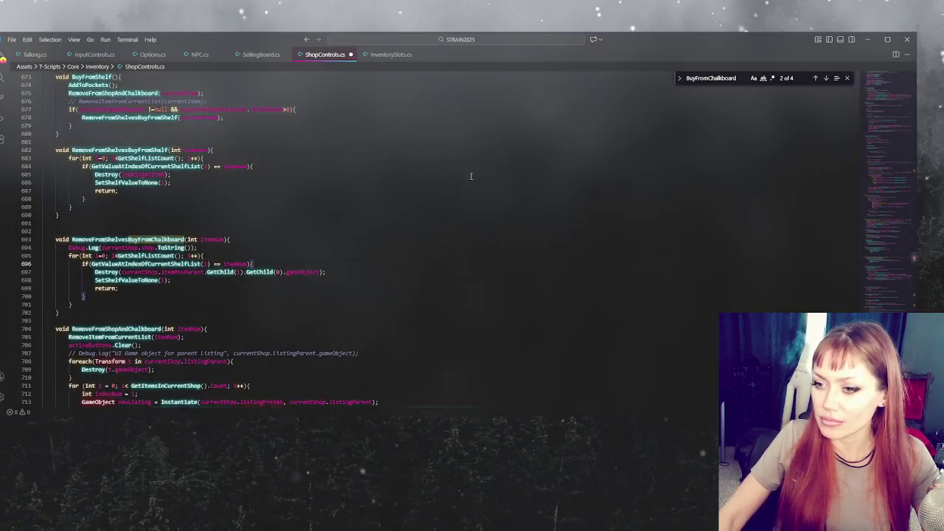
{"action": "scroll", "coordinate": [461, 174], "scroll_direction": "down", "scroll_amount": 3}
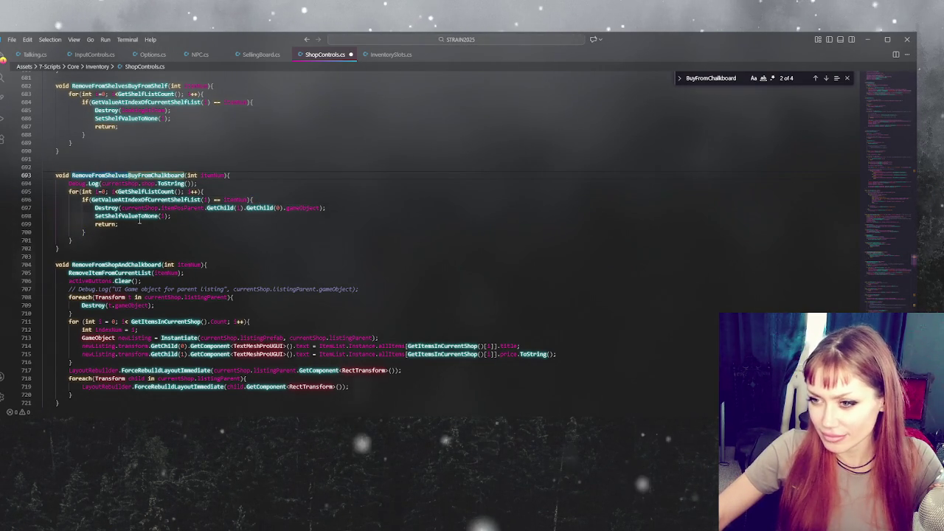
{"action": "left_click", "coordinate": [215, 183]}
{"action": "key", "text": "shift+Home"}
{"action": "key", "text": "BackSpace"}
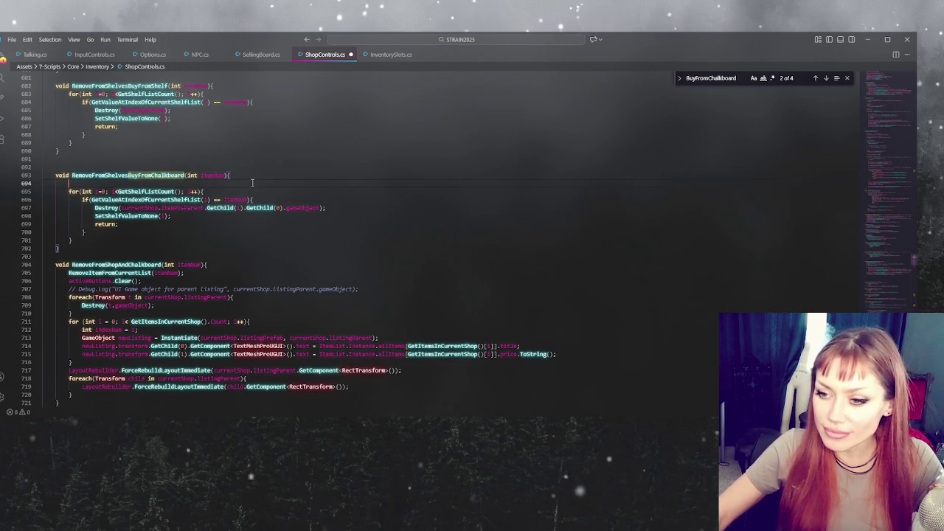
{"action": "left_click", "coordinate": [124, 174]}
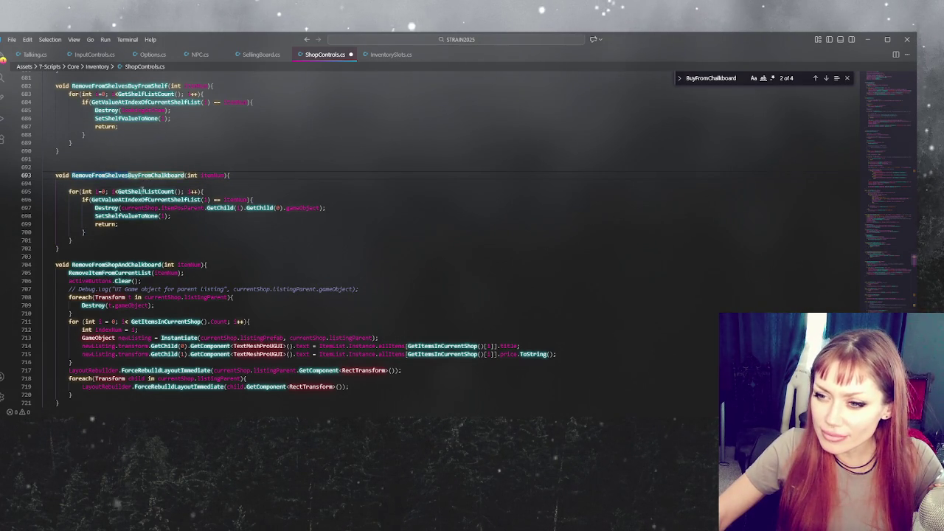
Locate the CheckSpace function definition with a file search.
{"action": "scroll", "coordinate": [142, 190], "scroll_direction": "up", "scroll_amount": 5}
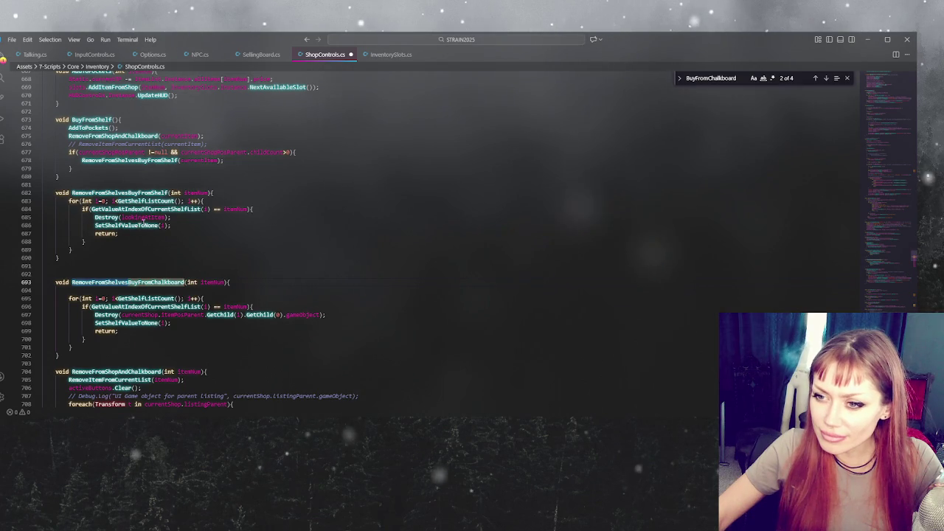
{"action": "scroll", "coordinate": [143, 223], "scroll_direction": "up", "scroll_amount": 2}
{"action": "scroll", "coordinate": [143, 223], "scroll_direction": "up", "scroll_amount": 17}
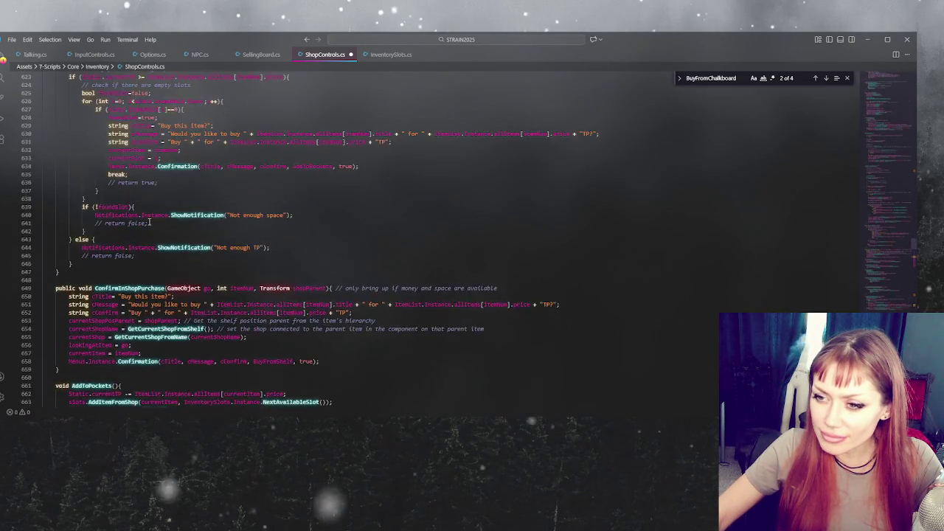
{"action": "scroll", "coordinate": [150, 216], "scroll_direction": "up", "scroll_amount": 8}
{"action": "scroll", "coordinate": [169, 229], "scroll_direction": "down", "scroll_amount": 9}
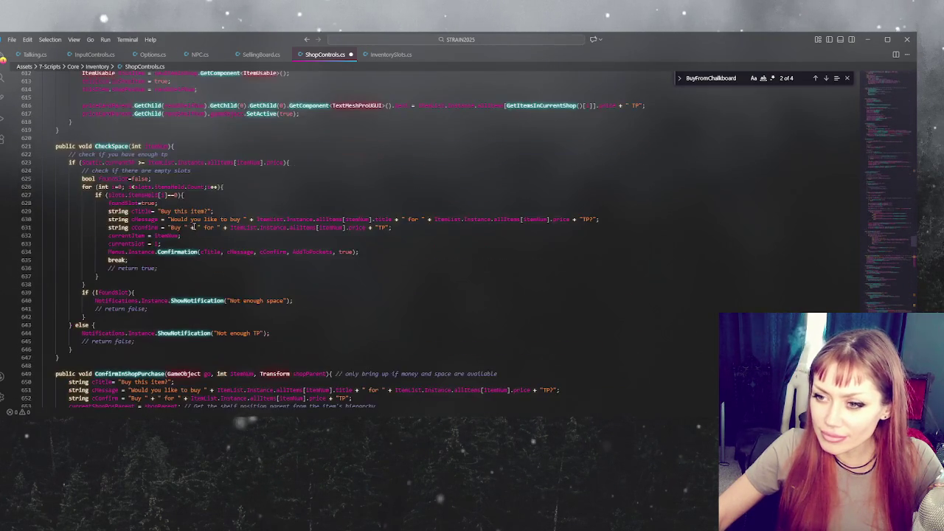
{"action": "left_click", "coordinate": [169, 229]}
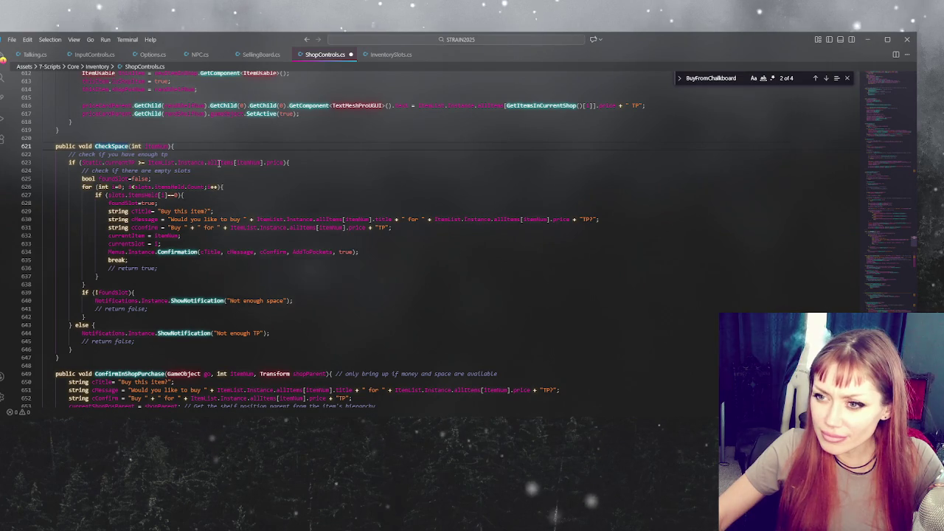
{"action": "key", "text": "ctrl+f"}
{"action": "left_click", "coordinate": [816, 78]}
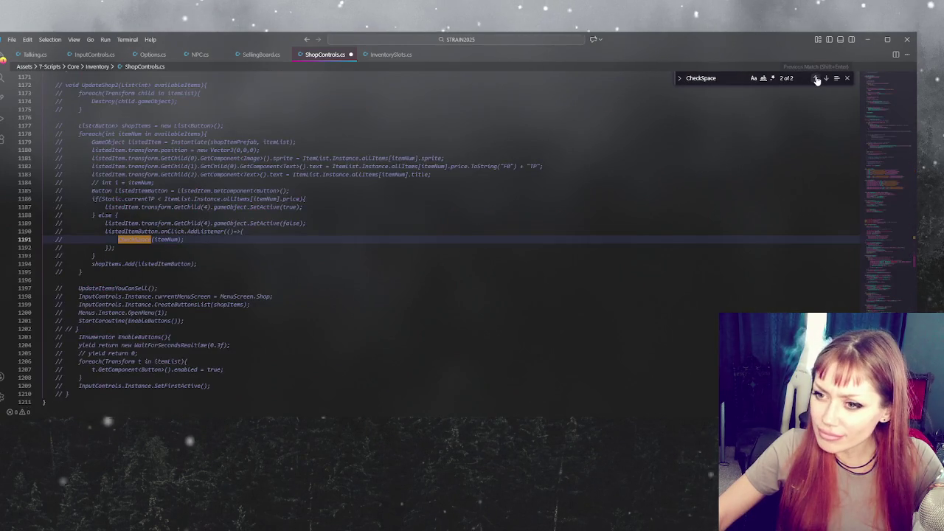
{"action": "left_click", "coordinate": [816, 78]}
{"action": "scroll", "coordinate": [111, 213], "scroll_direction": "down", "scroll_amount": 4}
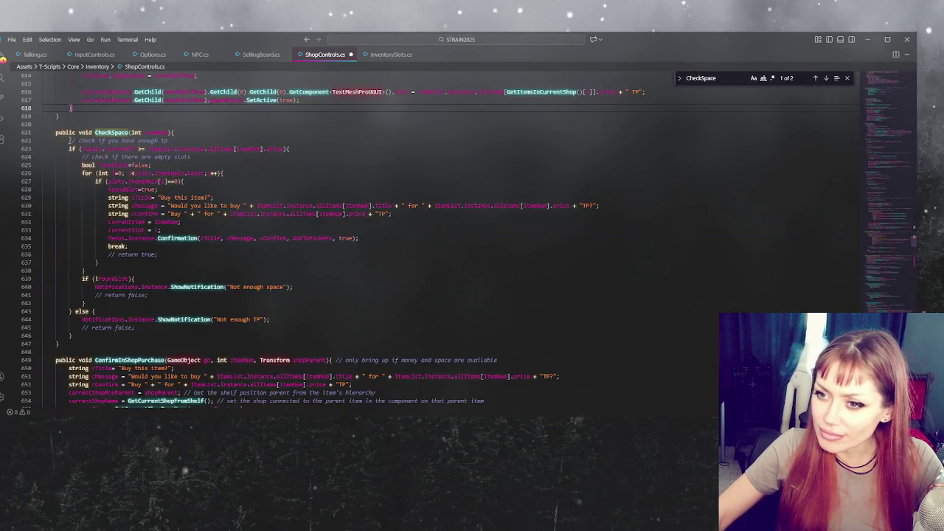
Comment out the whole CheckSpace function with Ctrl+/ and save ShopControls.cs.
{"action": "left_click_drag", "start_coordinate": [110, 213], "coordinate": [151, 339]}
{"action": "key", "text": "ctrl+slash"}
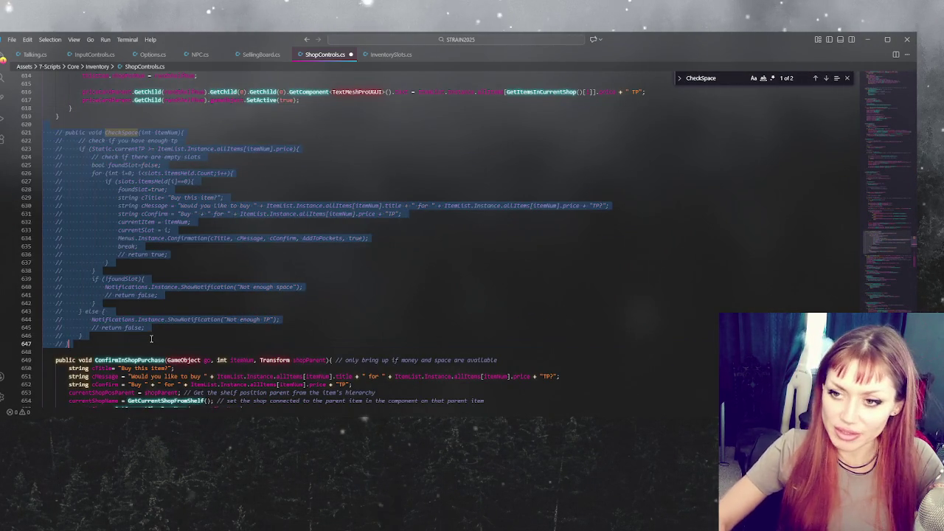
{"action": "key", "text": "ctrl+slash"}
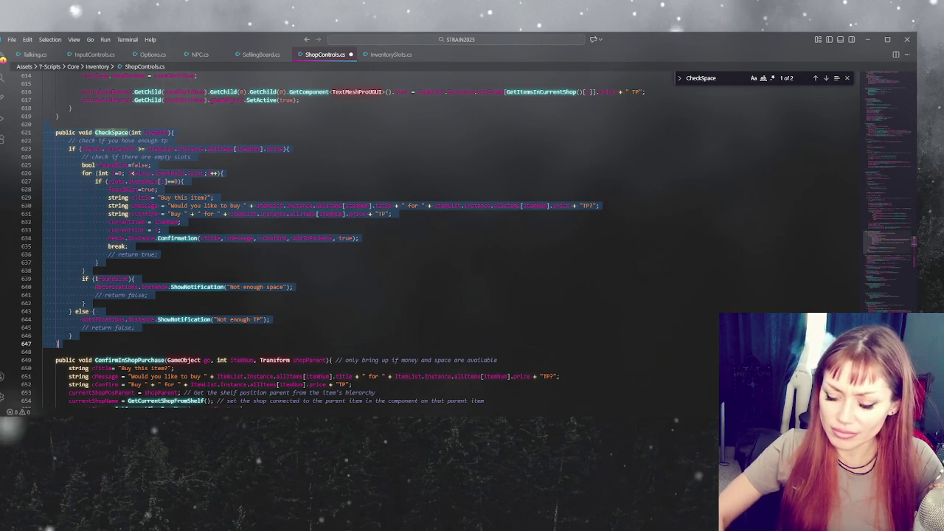
{"action": "key", "text": "ctrl+slash"}
{"action": "key", "text": "ctrl+s"}
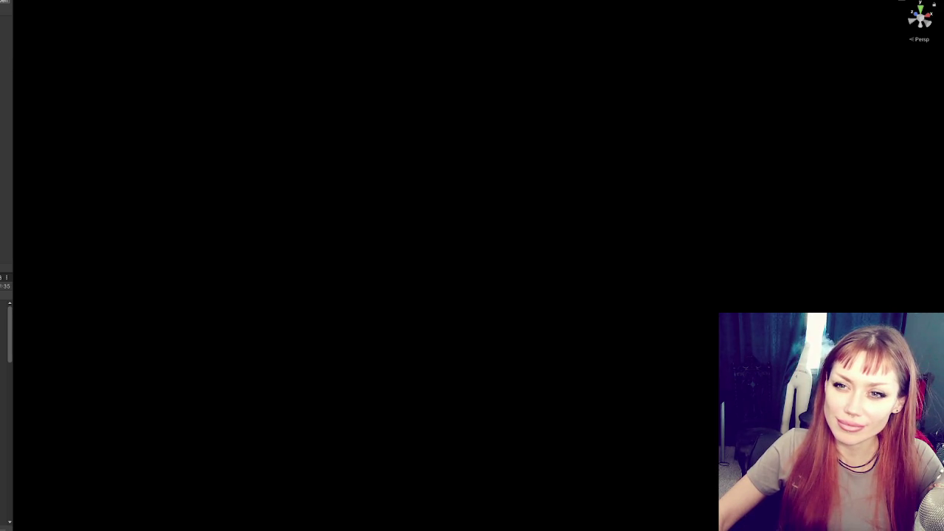
Widen the Unity project assets panel and show the Console log.
{"action": "left_click_drag", "start_coordinate": [12, 82], "coordinate": [111, 103]}
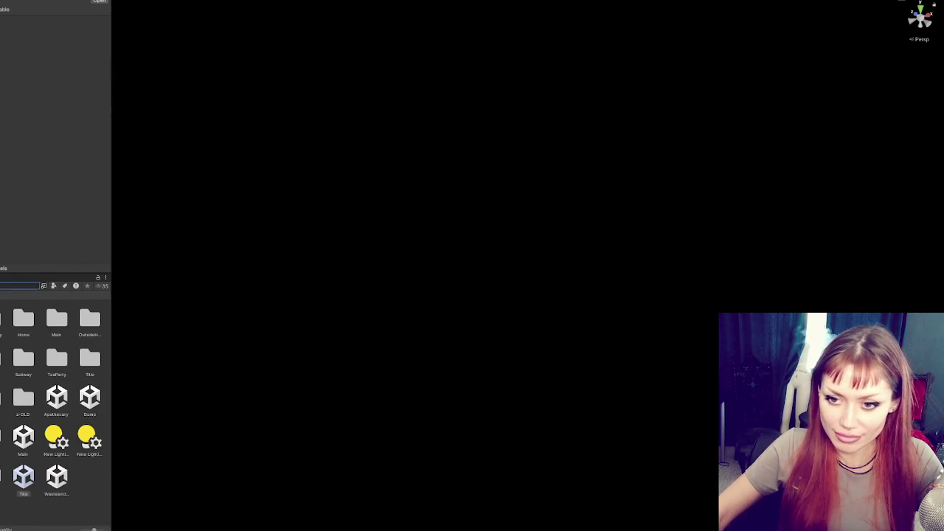
{"action": "key", "text": "ctrl+shift+c"}
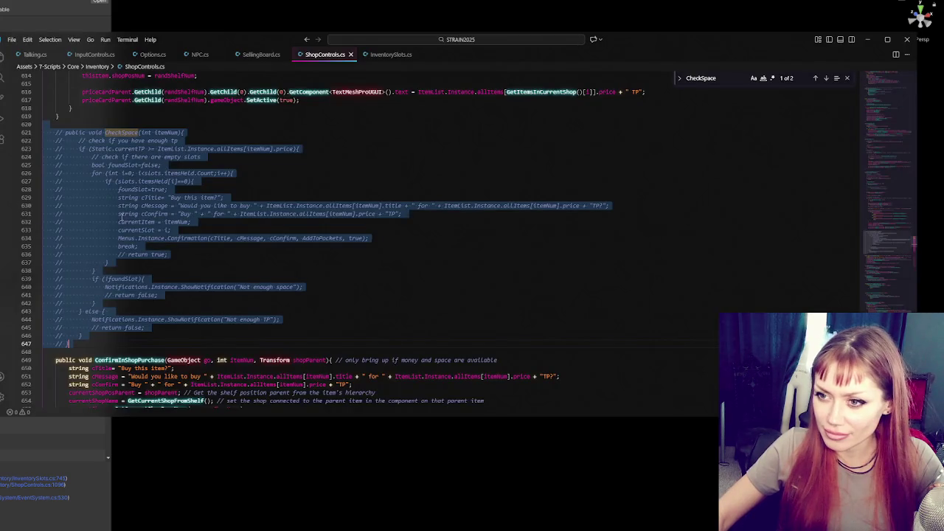
{"action": "scroll", "coordinate": [121, 218], "scroll_direction": "up", "scroll_amount": 10}
{"action": "scroll", "coordinate": [148, 186], "scroll_direction": "up", "scroll_amount": 5}
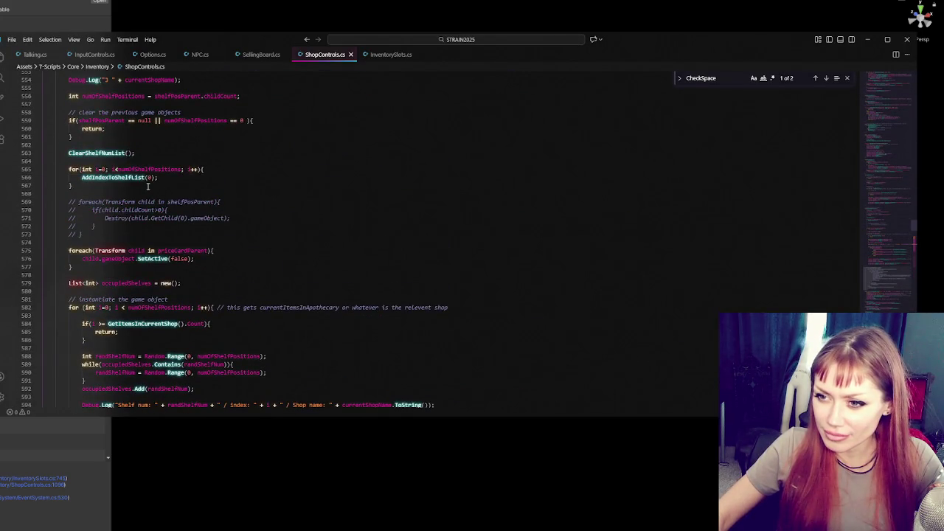
{"action": "scroll", "coordinate": [148, 187], "scroll_direction": "up", "scroll_amount": 5}
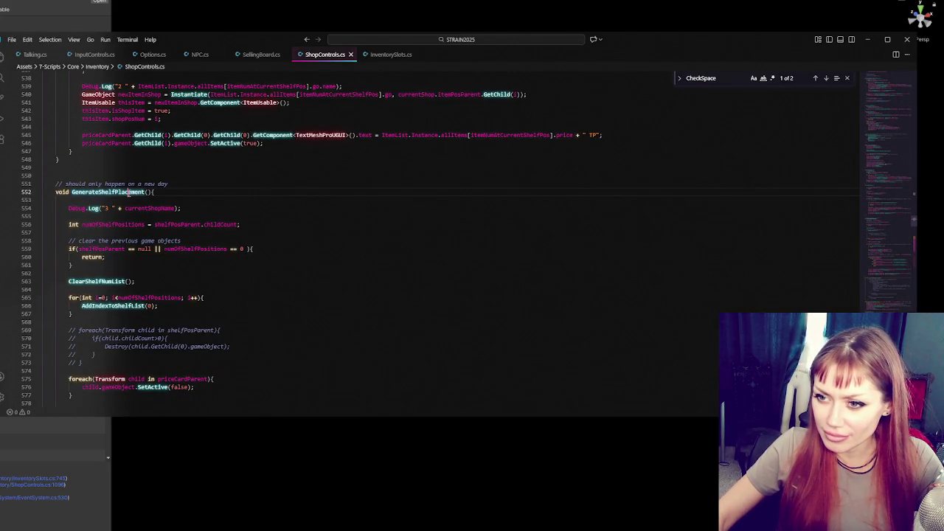
{"action": "scroll", "coordinate": [340, 203], "scroll_direction": "up", "scroll_amount": 9}
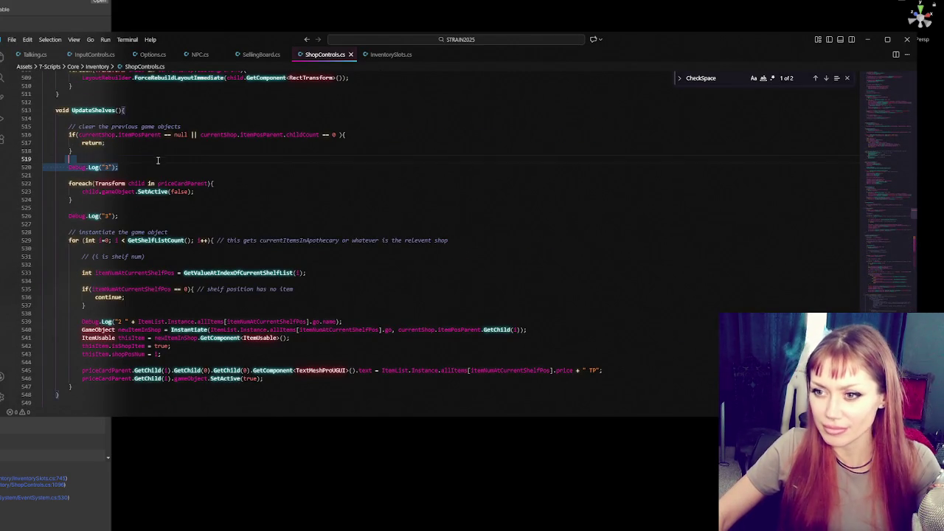
Delete the Debug.Log("3") and Debug.Log("2") lines in UpdateShelves and the one in GenerateShelfPlacement.
{"action": "key", "text": "BackSpace"}
{"action": "key", "text": "BackSpace"}
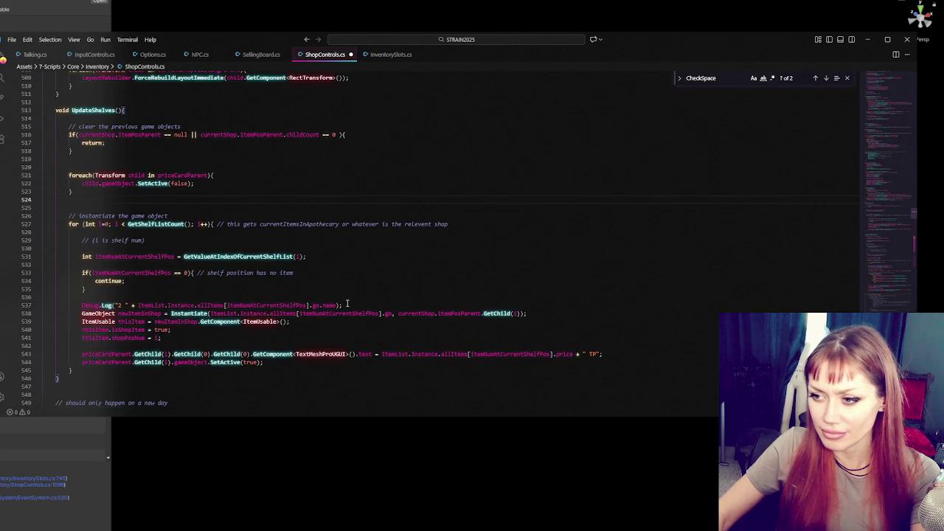
{"action": "left_click_drag", "start_coordinate": [347, 303], "coordinate": [361, 289]}
{"action": "key", "text": "BackSpace"}
{"action": "scroll", "coordinate": [360, 289], "scroll_direction": "down", "scroll_amount": 5}
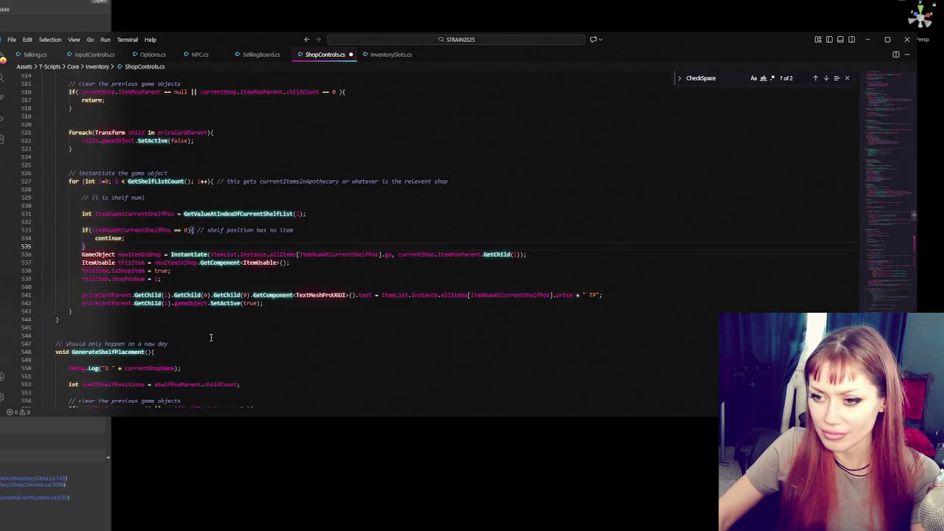
{"action": "left_click_drag", "start_coordinate": [181, 283], "coordinate": [212, 276]}
{"action": "key", "text": "BackSpace"}
{"action": "scroll", "coordinate": [212, 276], "scroll_direction": "down", "scroll_amount": 5}
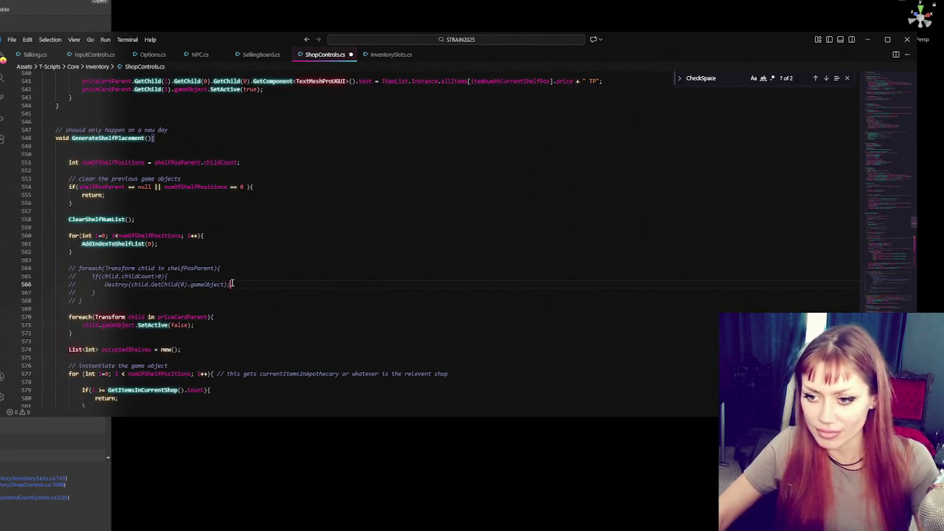
Search for 'debug' and delete the shelf-number and commented-out Debug.Log lines.
{"action": "key", "text": "ctrl+f"}
{"action": "type", "text": "debug"}
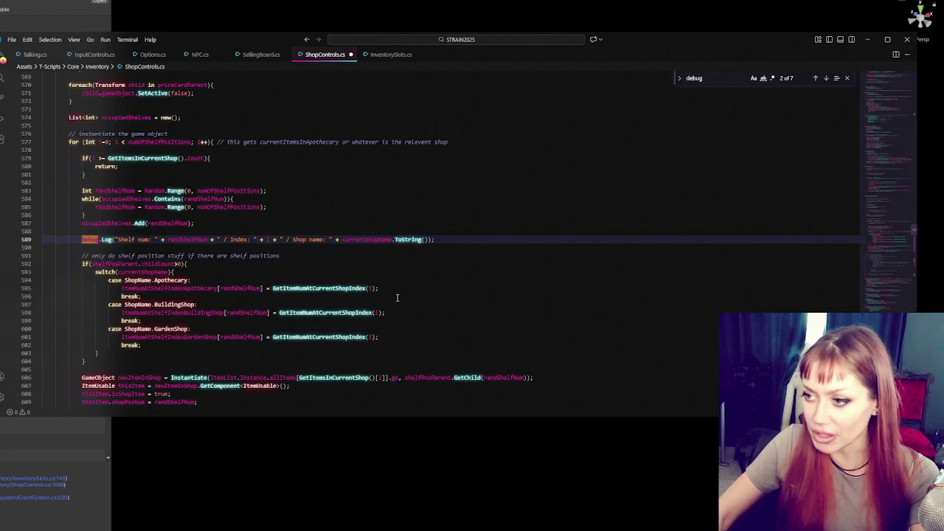
{"action": "left_click_drag", "start_coordinate": [466, 240], "coordinate": [467, 227]}
{"action": "key", "text": "BackSpace"}
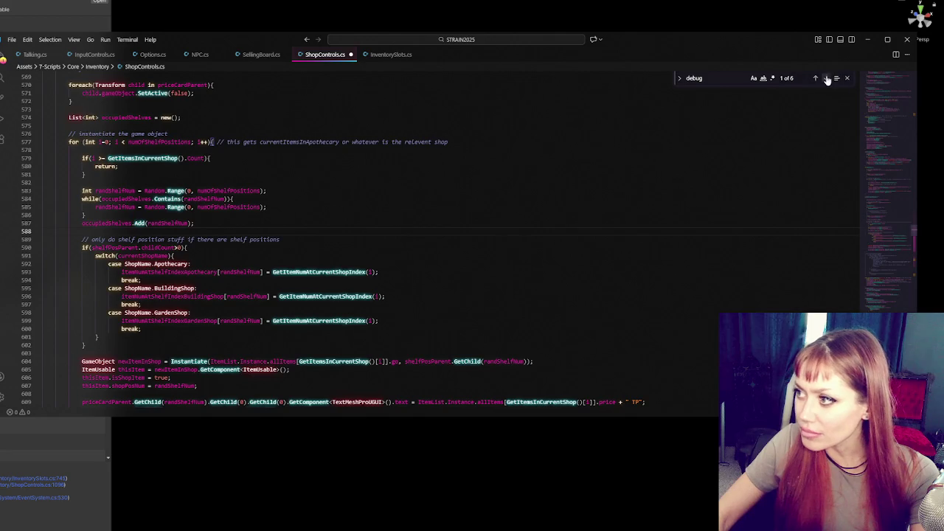
{"action": "left_click", "coordinate": [826, 79]}
{"action": "left_click", "coordinate": [388, 241]}
{"action": "key", "text": "shift+Home"}
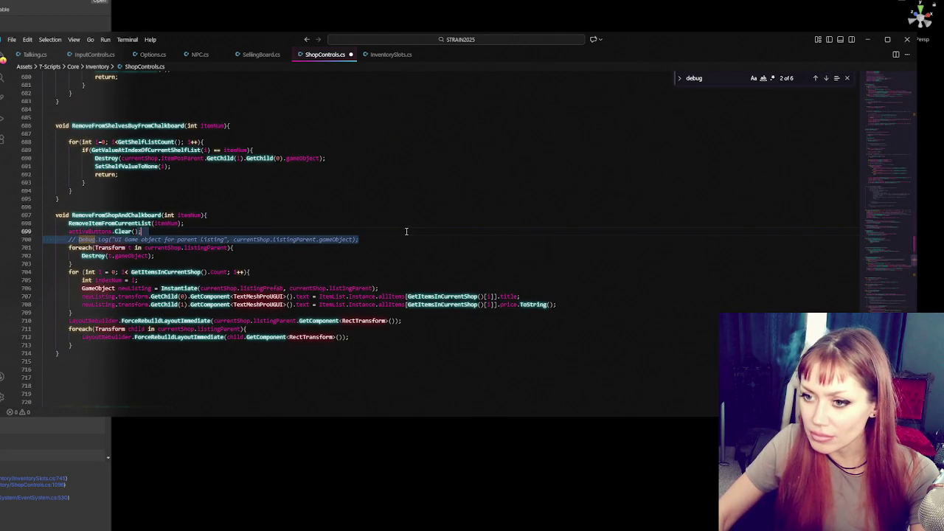
{"action": "key", "text": "BackSpace"}
Step through the remaining debug matches to the Debug.Log("sell") line.
{"action": "left_click", "coordinate": [826, 79]}
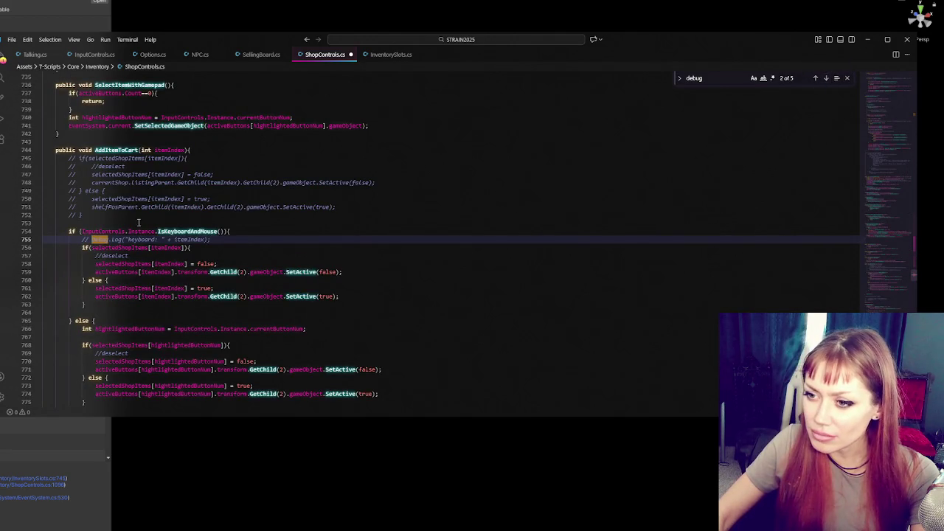
{"action": "left_click", "coordinate": [825, 79]}
{"action": "left_click", "coordinate": [826, 79]}
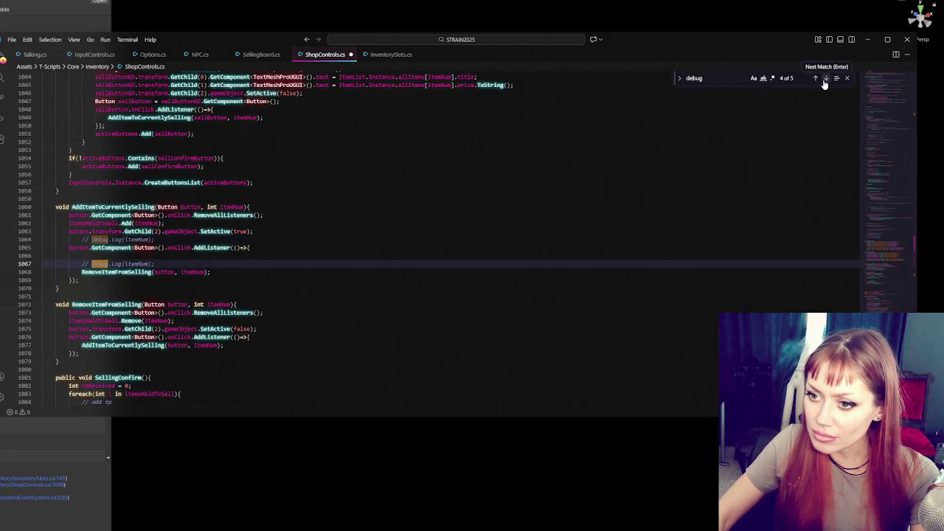
{"action": "left_click", "coordinate": [825, 79]}
{"action": "left_click", "coordinate": [168, 238]}
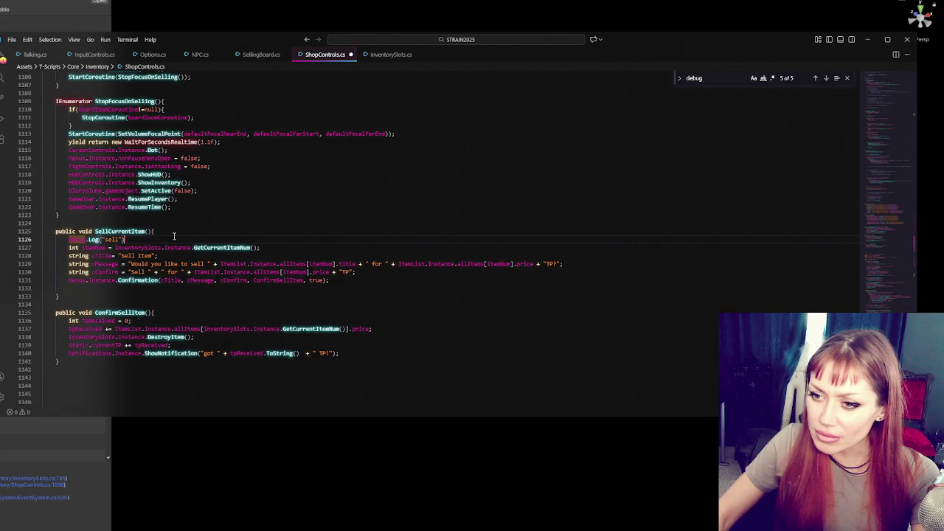
Delete the Debug.Log("sell") line and jump to the last BuyFromChalkboard match.
{"action": "key", "text": "ctrl+shift+k"}
{"action": "key", "text": "ctrl+f"}
{"action": "type", "text": "buyfromch"}
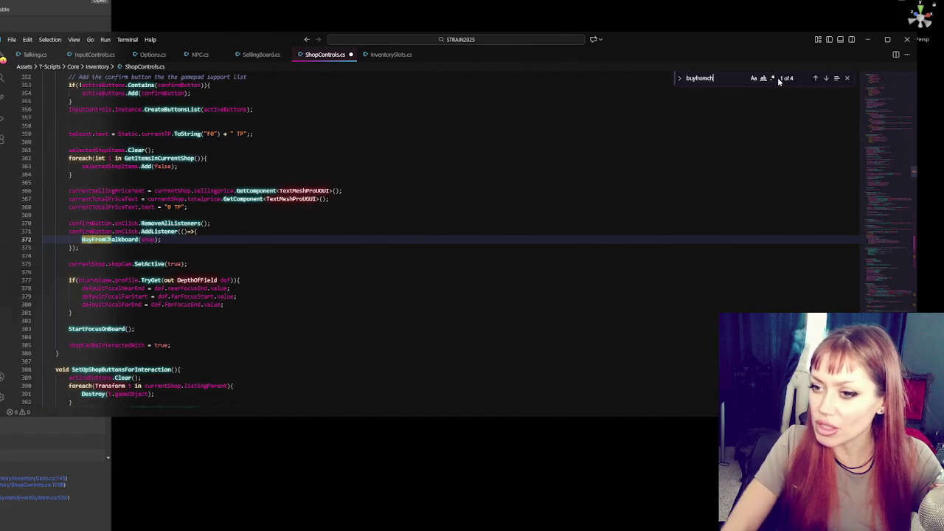
{"action": "left_click", "coordinate": [816, 78]}
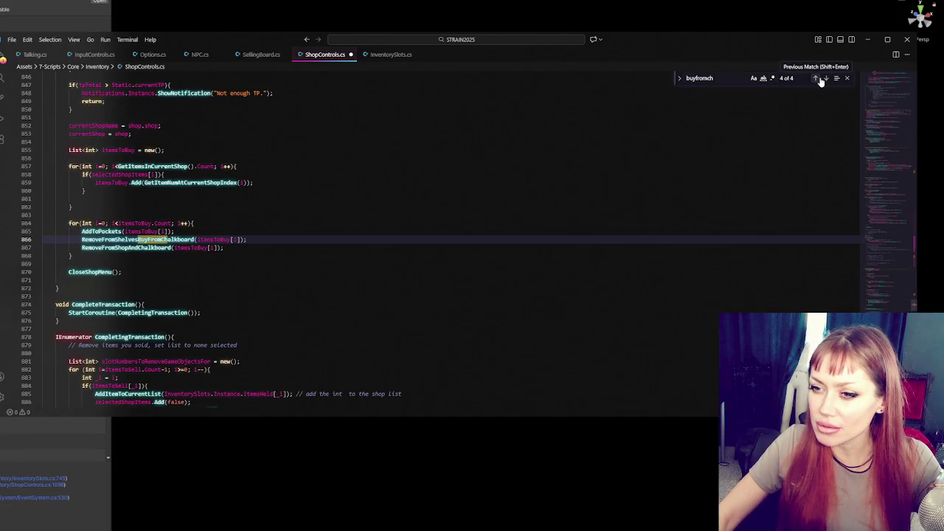
Review the selectedShopItems count and "Not enough space" check on line 842, then view InventorySlots.cs.
{"action": "scroll", "coordinate": [586, 166], "scroll_direction": "up", "scroll_amount": 5}
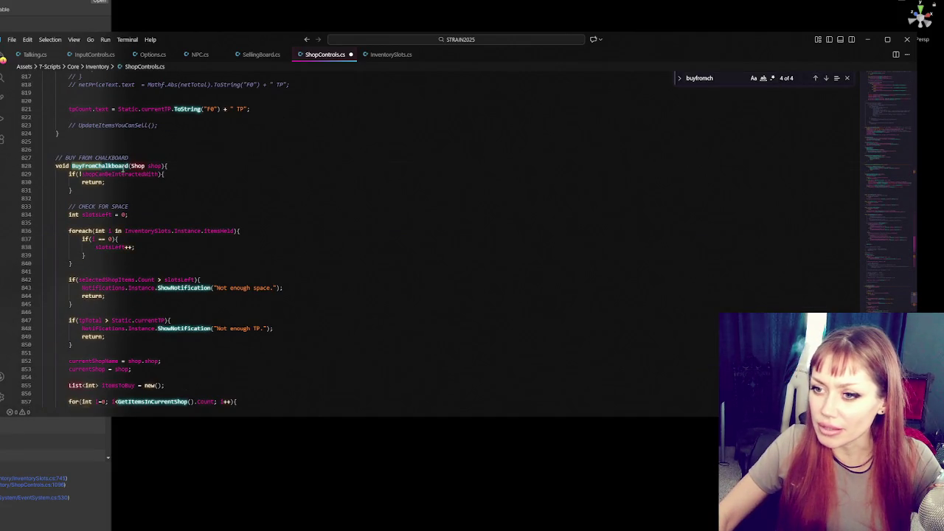
{"action": "scroll", "coordinate": [185, 140], "scroll_direction": "up", "scroll_amount": 1}
{"action": "scroll", "coordinate": [156, 175], "scroll_direction": "down", "scroll_amount": 4}
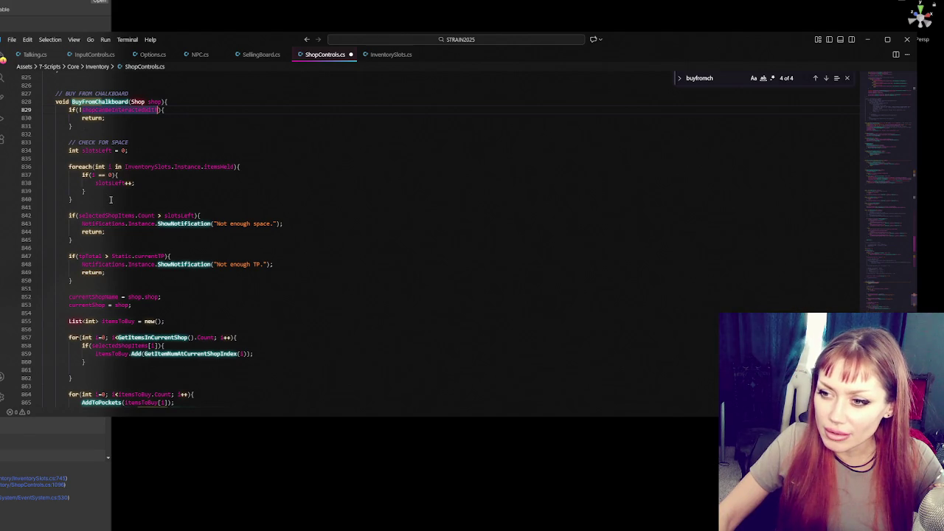
{"action": "scroll", "coordinate": [111, 199], "scroll_direction": "down", "scroll_amount": 1}
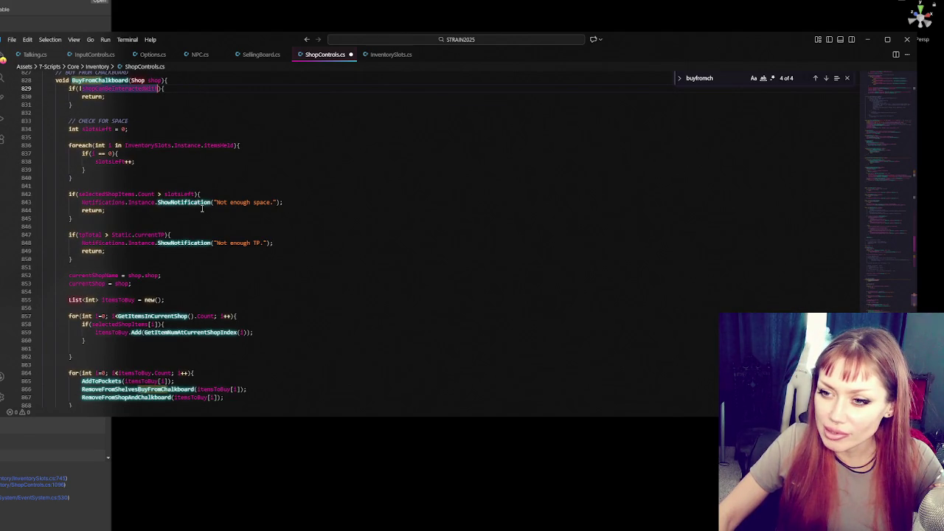
{"action": "left_click", "coordinate": [96, 195]}
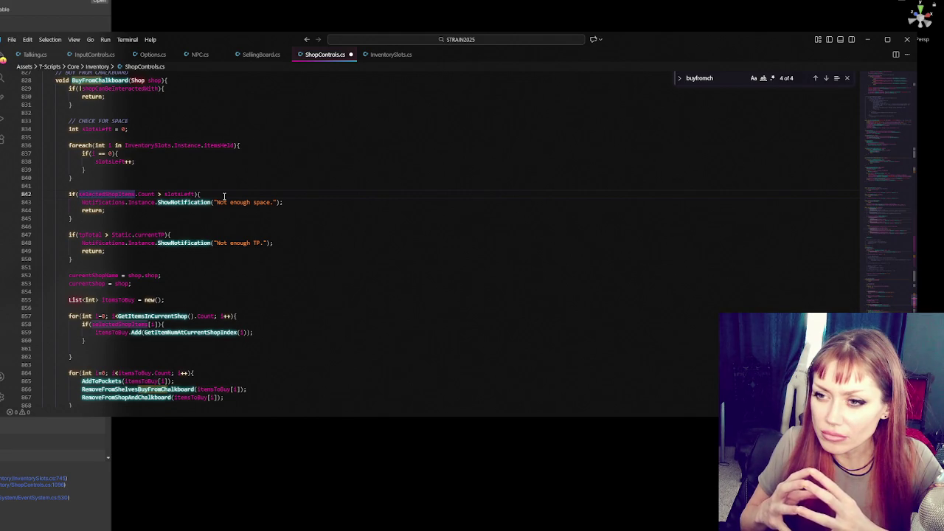
{"action": "left_click", "coordinate": [391, 54]}
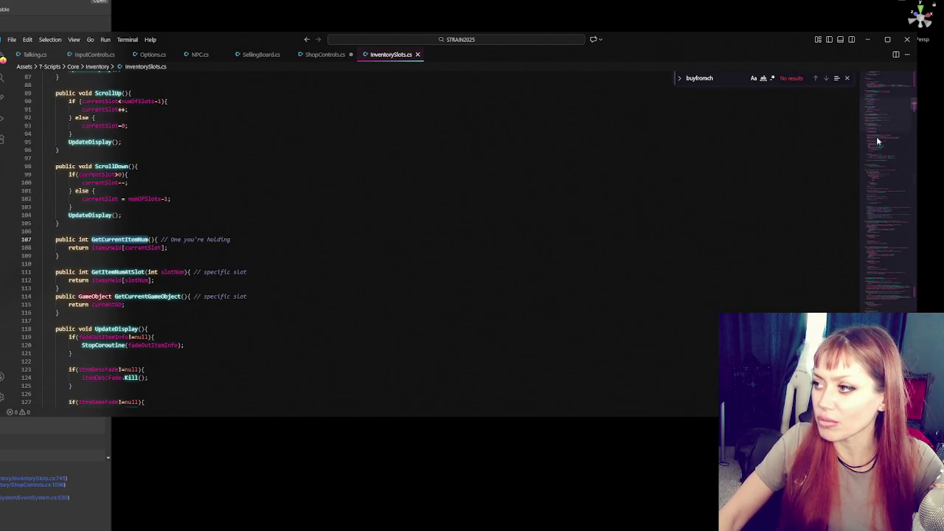
Read the GetItemNumAtSlot and GetCurrentItemNum methods in InventorySlots.cs.
{"action": "scroll", "coordinate": [887, 112], "scroll_direction": "up", "scroll_amount": 5}
{"action": "scroll", "coordinate": [236, 197], "scroll_direction": "down", "scroll_amount": 6}
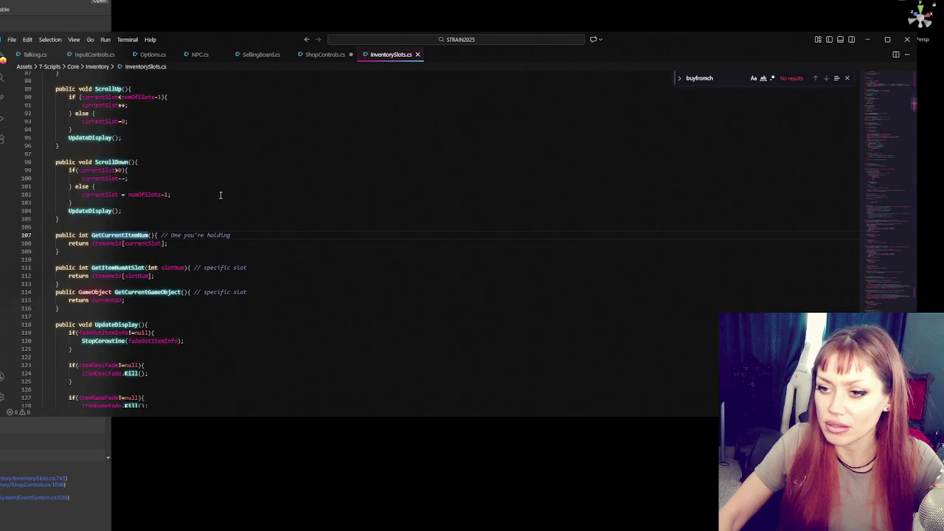
{"action": "scroll", "coordinate": [218, 193], "scroll_direction": "down", "scroll_amount": 4}
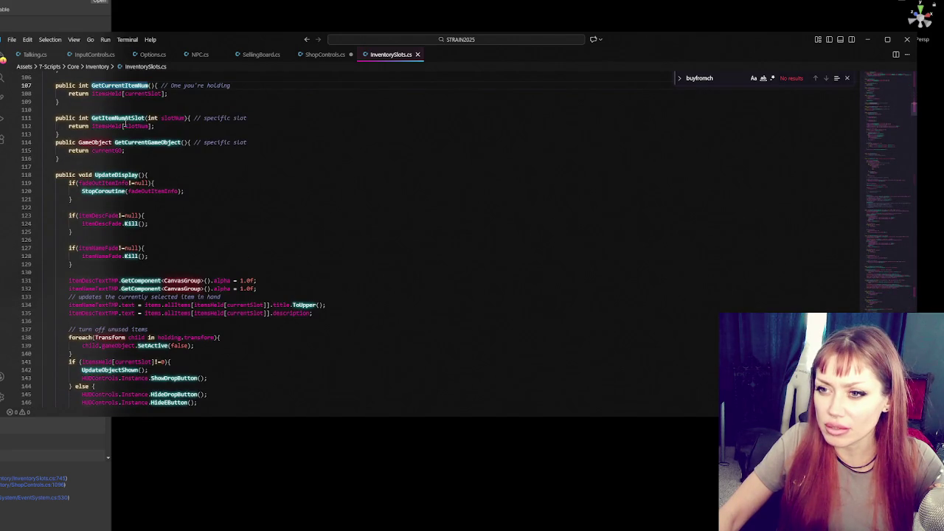
{"action": "left_click", "coordinate": [126, 118]}
{"action": "scroll", "coordinate": [129, 136], "scroll_direction": "up", "scroll_amount": 2}
{"action": "left_click", "coordinate": [132, 150]}
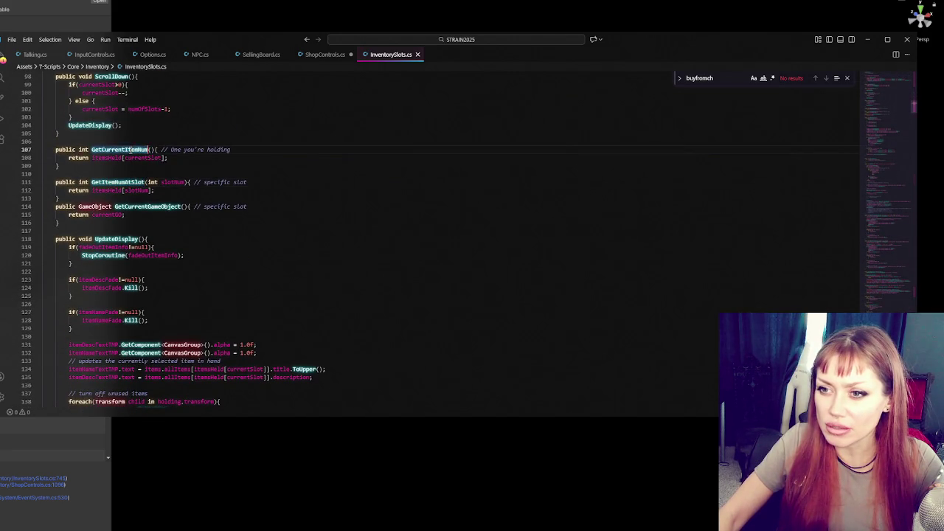
{"action": "scroll", "coordinate": [257, 171], "scroll_direction": "up", "scroll_amount": 1}
{"action": "scroll", "coordinate": [257, 171], "scroll_direction": "down", "scroll_amount": 3}
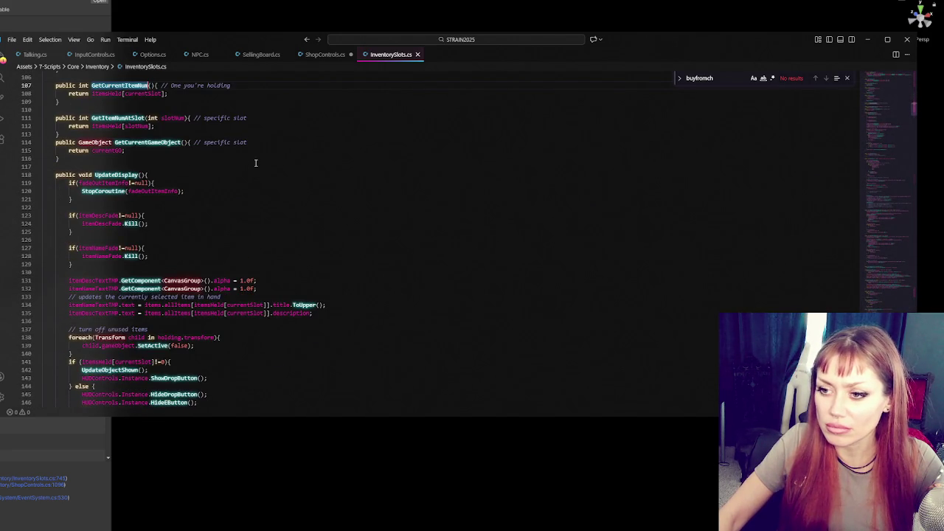
{"action": "scroll", "coordinate": [253, 169], "scroll_direction": "down", "scroll_amount": 10}
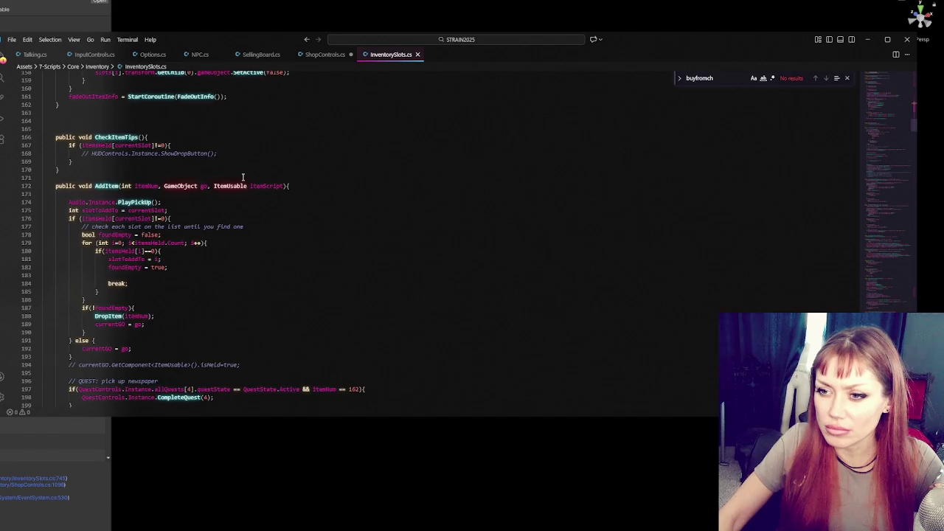
{"action": "scroll", "coordinate": [242, 177], "scroll_direction": "down", "scroll_amount": 10}
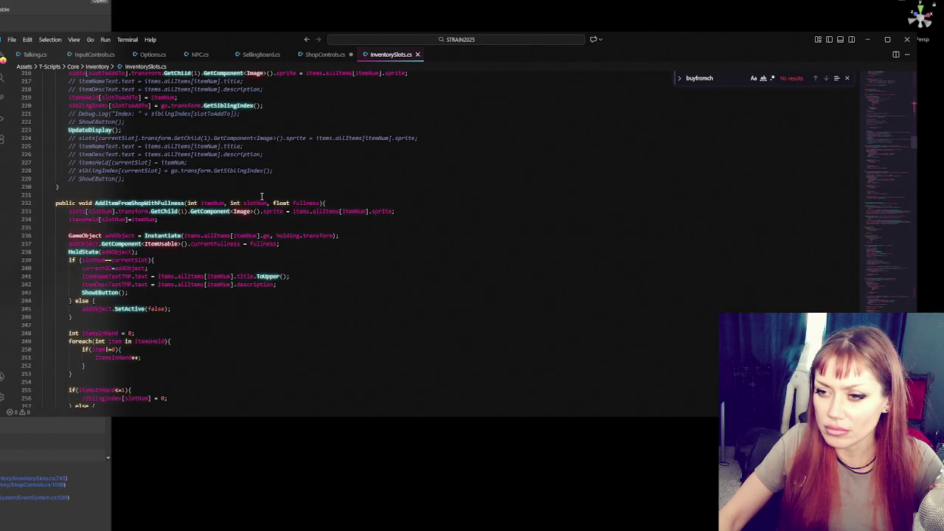
{"action": "scroll", "coordinate": [262, 197], "scroll_direction": "down", "scroll_amount": 6}
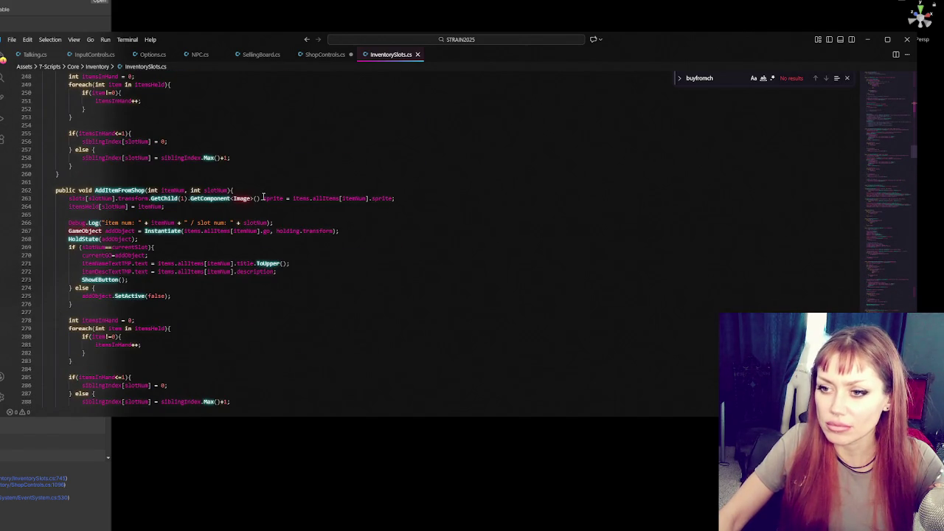
{"action": "scroll", "coordinate": [263, 198], "scroll_direction": "down", "scroll_amount": 2}
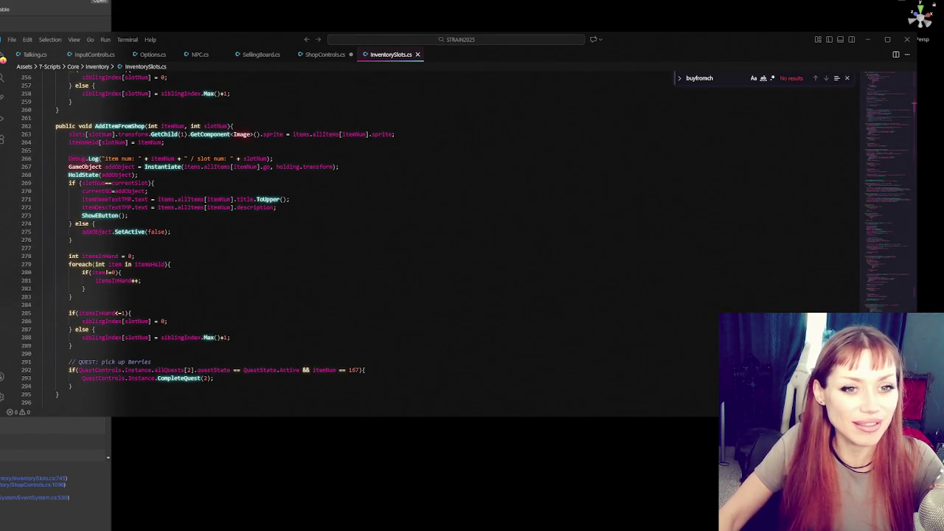
{"action": "scroll", "coordinate": [309, 188], "scroll_direction": "down", "scroll_amount": 7}
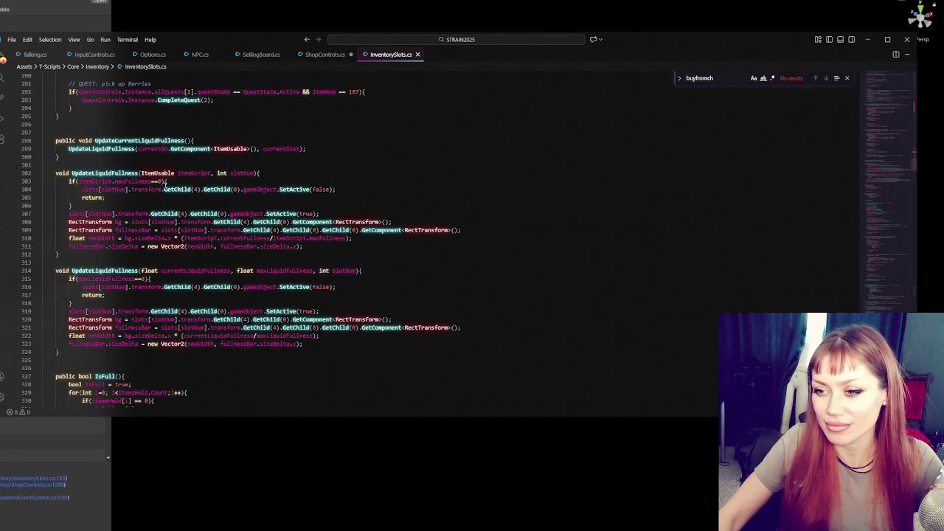
Inspect UpdateCurrentLiquidFullness and NextAvailableSlot, then return to BuyFromChalkboard in ShopControls.cs.
{"action": "double_click", "coordinate": [144, 140]}
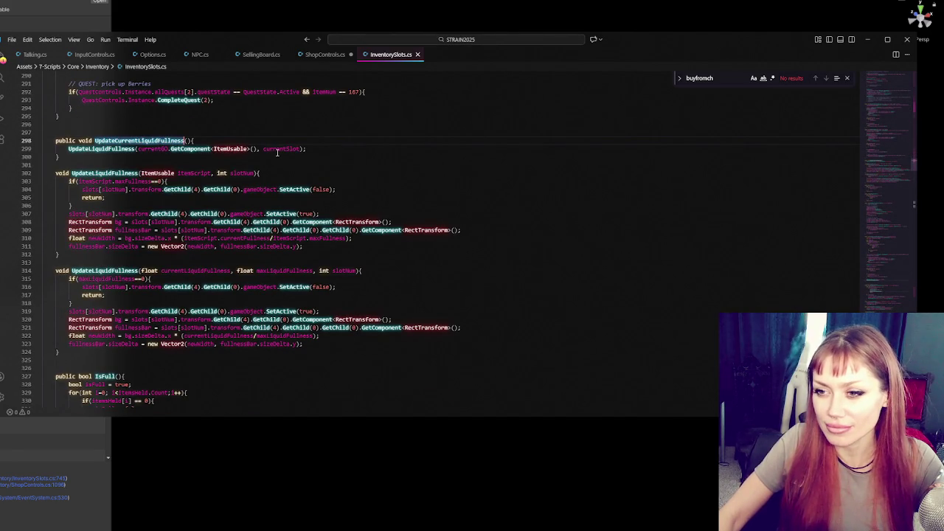
{"action": "scroll", "coordinate": [278, 152], "scroll_direction": "down", "scroll_amount": 3}
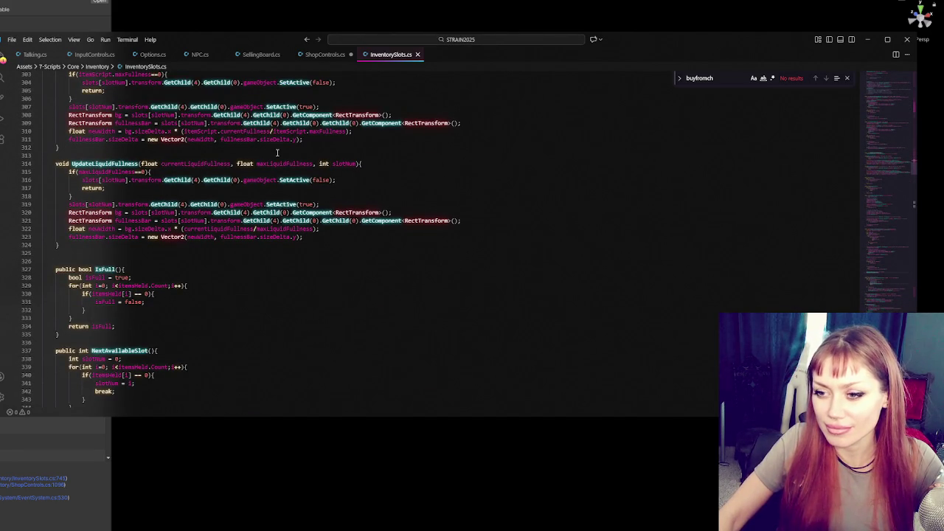
{"action": "scroll", "coordinate": [276, 152], "scroll_direction": "down", "scroll_amount": 3}
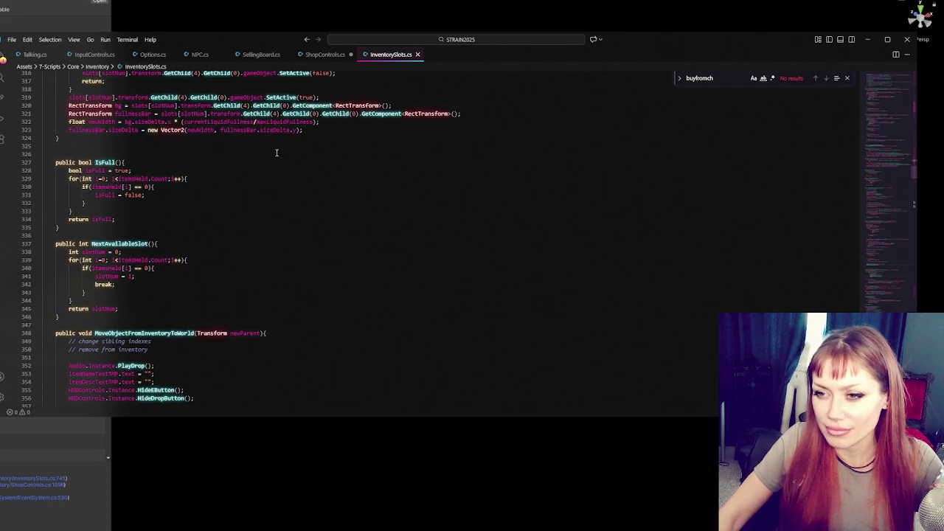
{"action": "scroll", "coordinate": [142, 142], "scroll_direction": "down", "scroll_amount": 3}
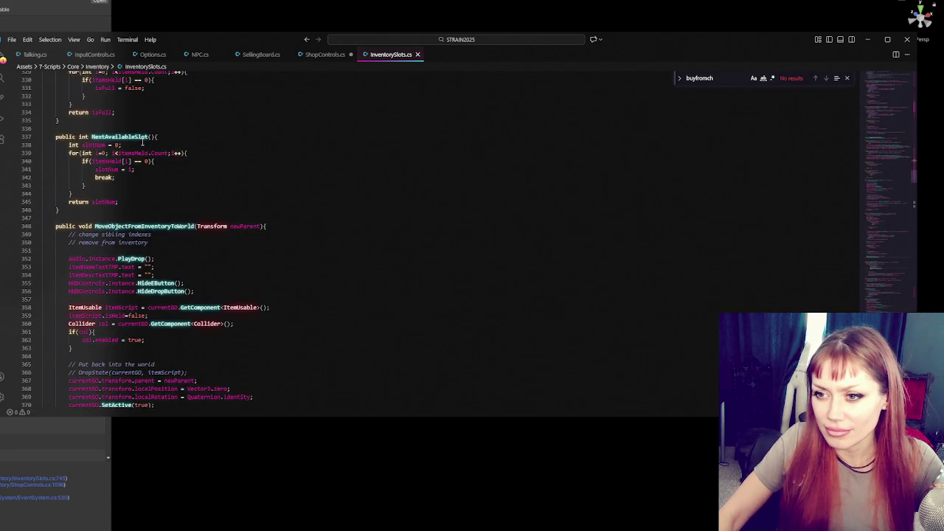
{"action": "double_click", "coordinate": [142, 138]}
{"action": "scroll", "coordinate": [216, 136], "scroll_direction": "down", "scroll_amount": 8}
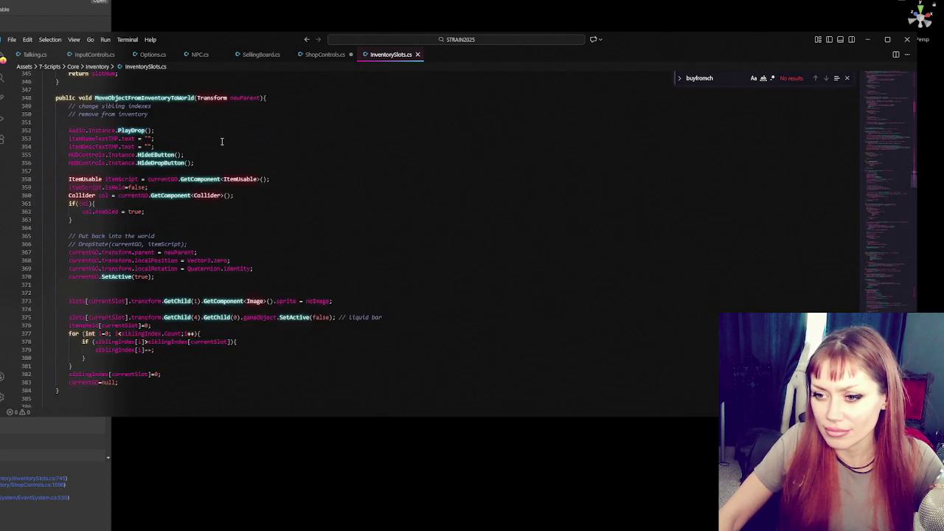
{"action": "scroll", "coordinate": [208, 154], "scroll_direction": "down", "scroll_amount": 6}
{"action": "scroll", "coordinate": [208, 162], "scroll_direction": "down", "scroll_amount": 5}
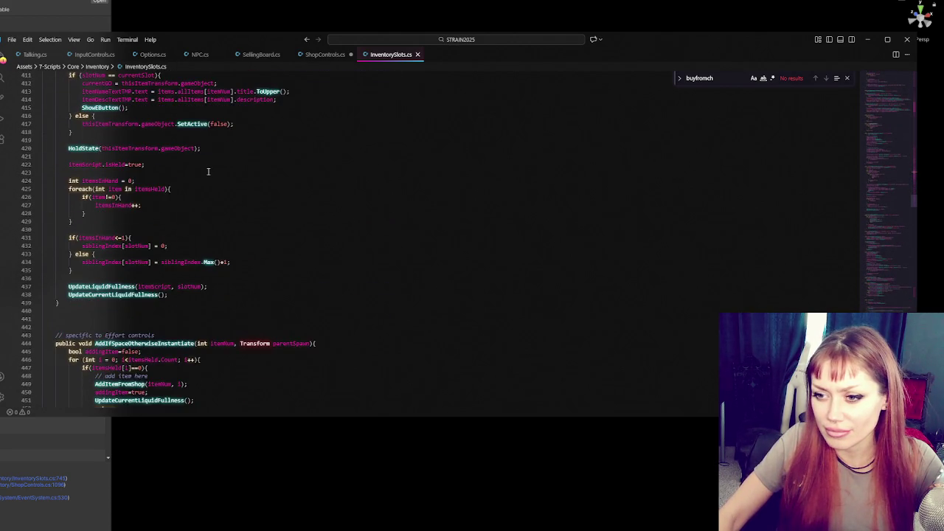
{"action": "scroll", "coordinate": [207, 158], "scroll_direction": "down", "scroll_amount": 9}
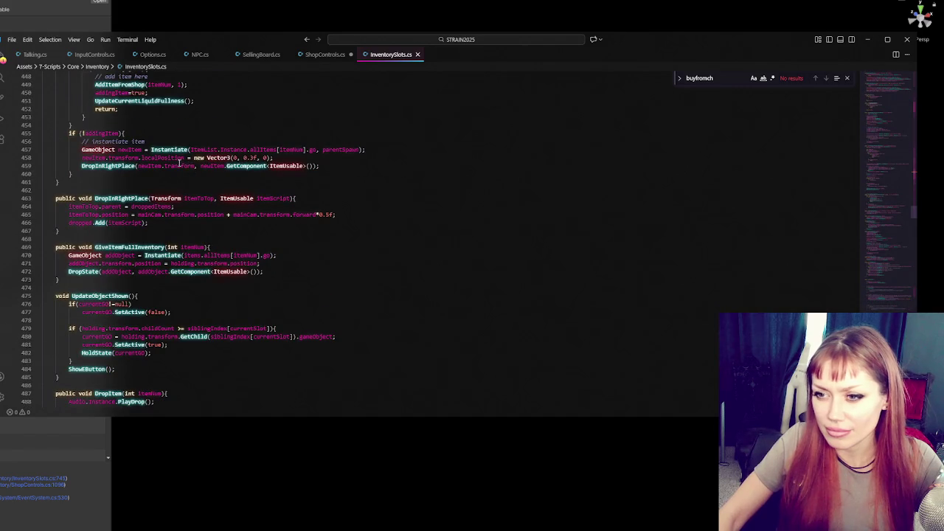
{"action": "scroll", "coordinate": [180, 162], "scroll_direction": "down", "scroll_amount": 4}
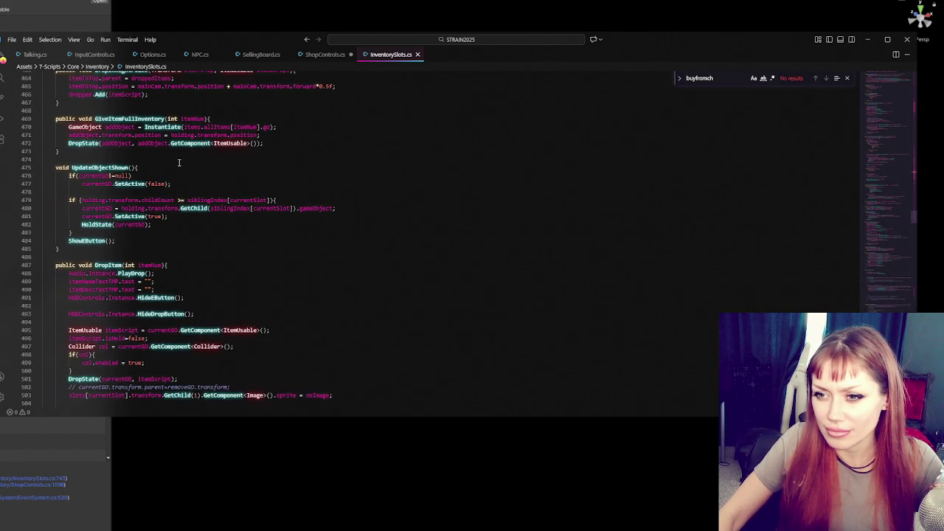
{"action": "scroll", "coordinate": [185, 166], "scroll_direction": "down", "scroll_amount": 10}
{"action": "scroll", "coordinate": [198, 177], "scroll_direction": "down", "scroll_amount": 19}
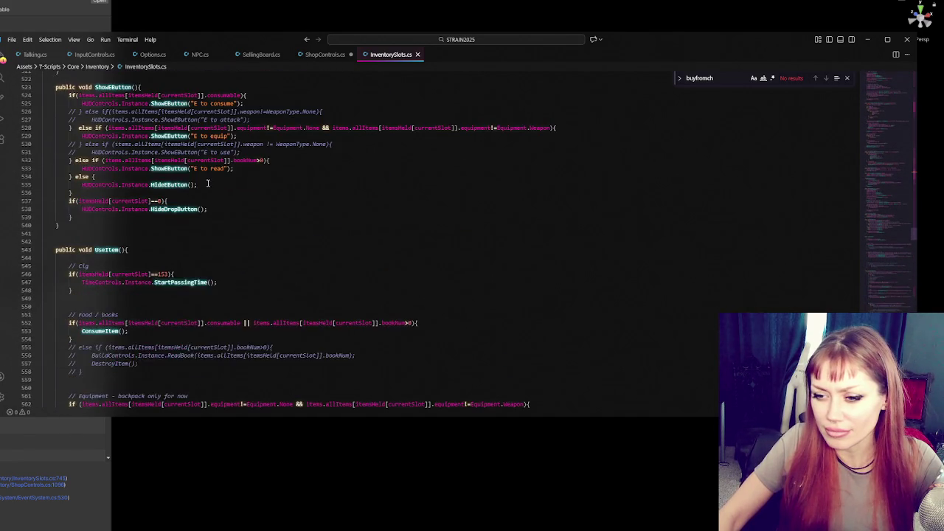
{"action": "scroll", "coordinate": [217, 200], "scroll_direction": "down", "scroll_amount": 20}
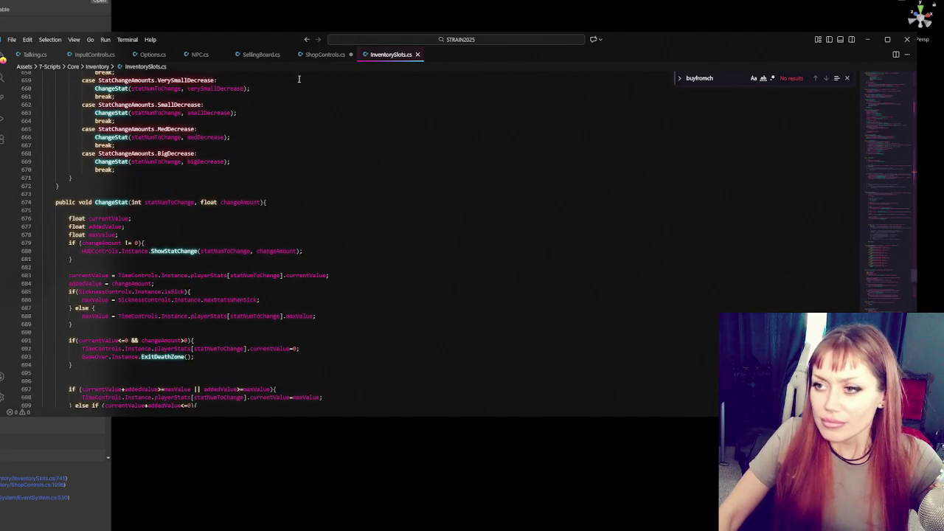
{"action": "left_click", "coordinate": [316, 55]}
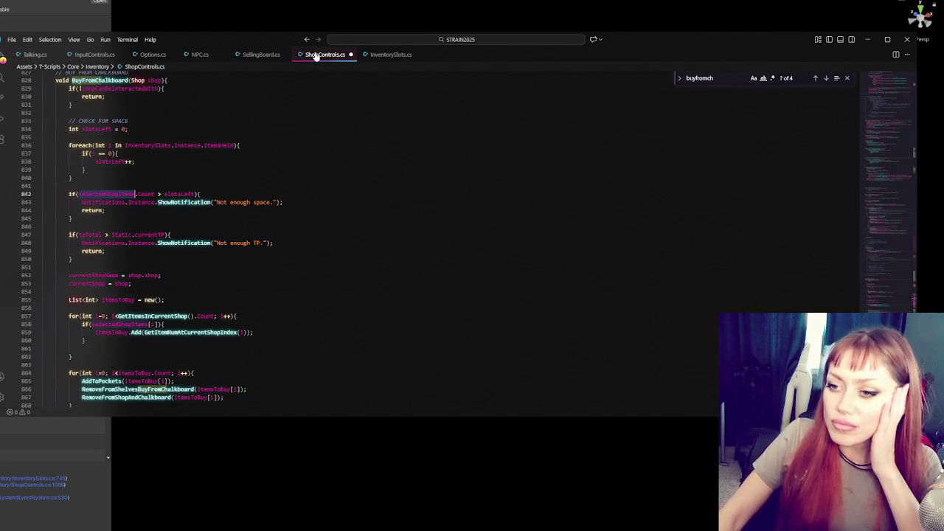
Inspect the InventorySlots loop header and the empty-slot comparison in BuyFromChalkboard.
{"action": "left_click", "coordinate": [119, 153]}
{"action": "left_click", "coordinate": [148, 145]}
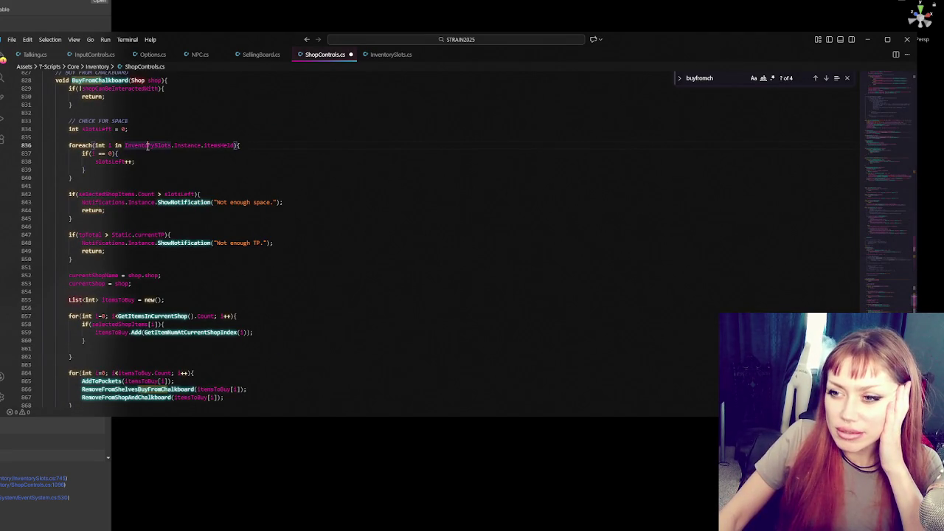
{"action": "double_click", "coordinate": [219, 145]}
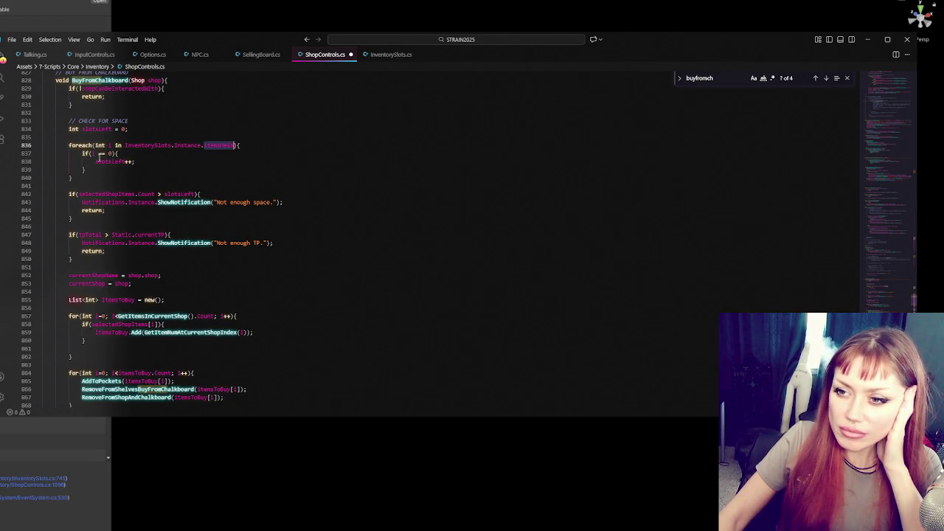
{"action": "double_click", "coordinate": [109, 153]}
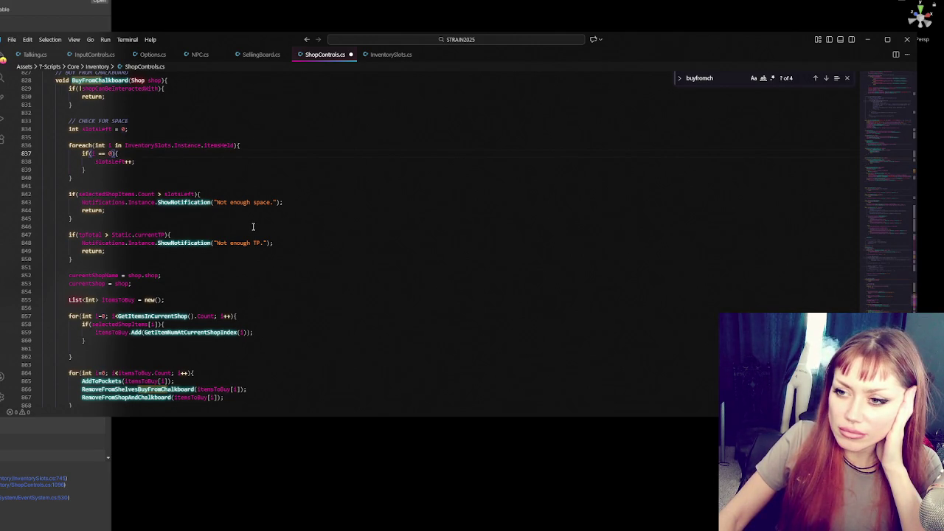
Insert blank lines between the slotsLeft counting loop and the not-enough-space check.
{"action": "left_click", "coordinate": [134, 184]}
{"action": "left_click", "coordinate": [120, 164]}
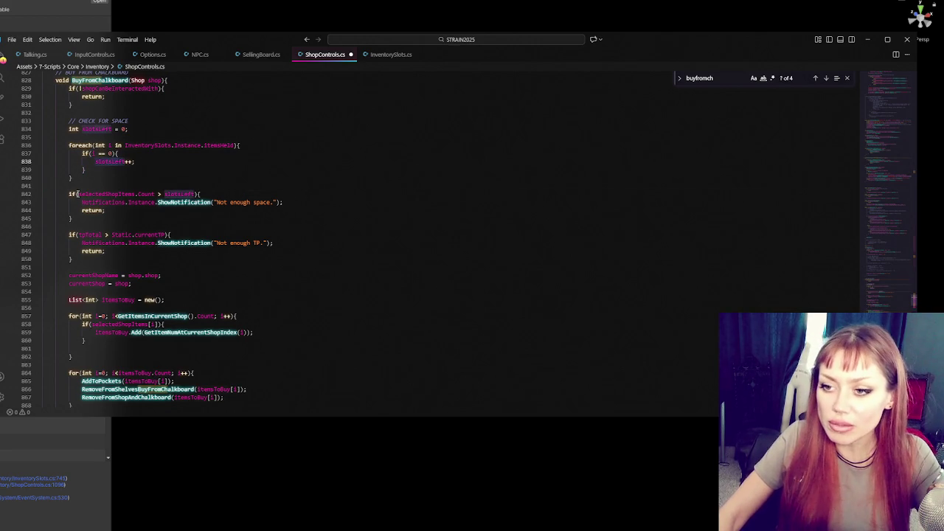
{"action": "left_click", "coordinate": [153, 194]}
{"action": "key", "text": "shift+Up"}
{"action": "key", "text": "Left"}
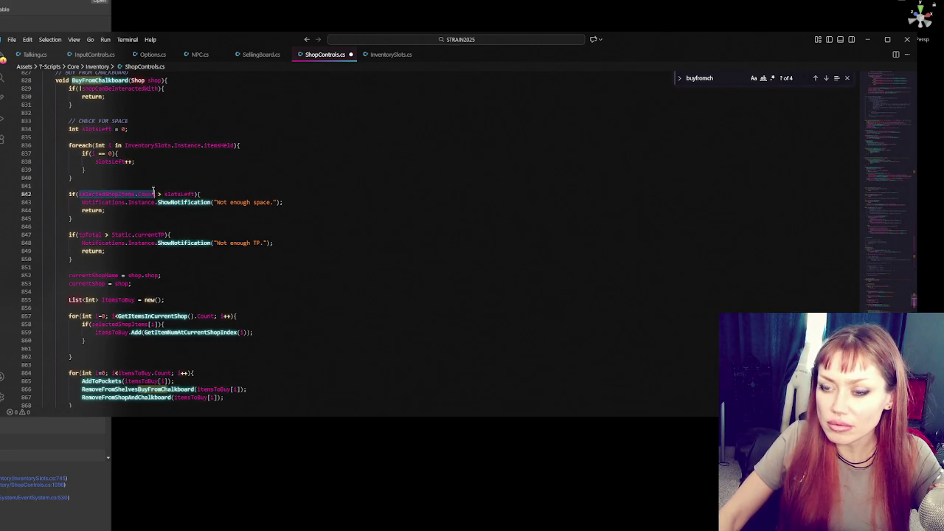
{"action": "key", "text": "Return"}
{"action": "key", "text": "Return"}
{"action": "key", "text": "Return"}
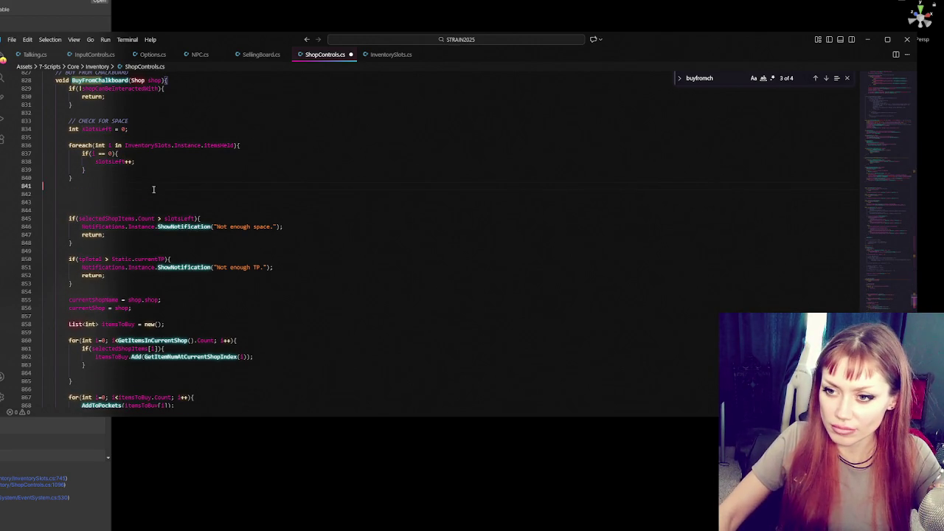
Add a Debug.Log printing selectedShopItems.Count and slotsLeft, then save ShopControls.cs.
{"action": "left_click", "coordinate": [153, 193]}
{"action": "type", "text": "Debug.Log(\""}
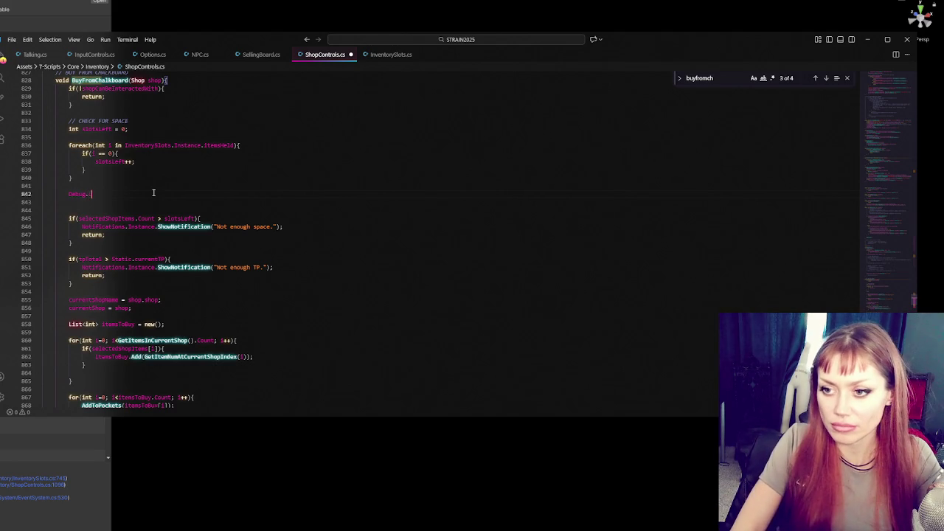
{"action": "type", "text": "Selecte"}
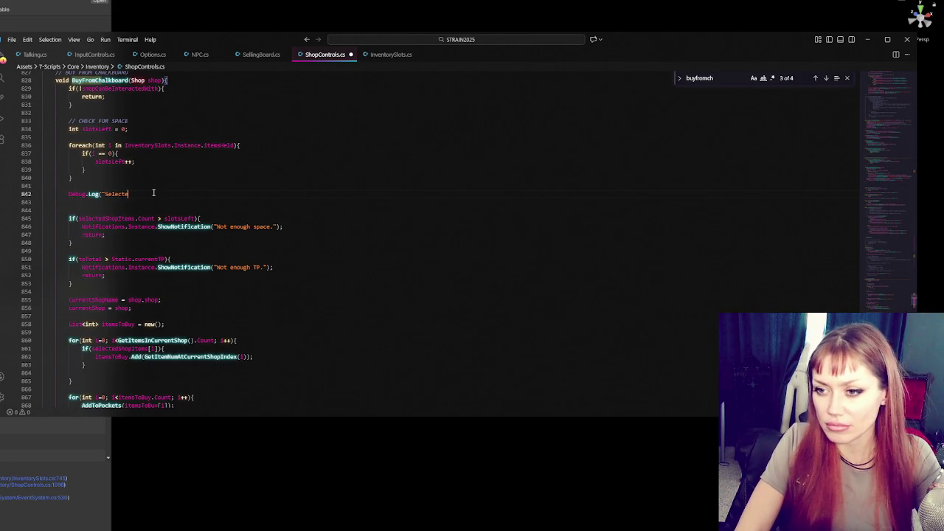
{"action": "type", "text": "d items: "}
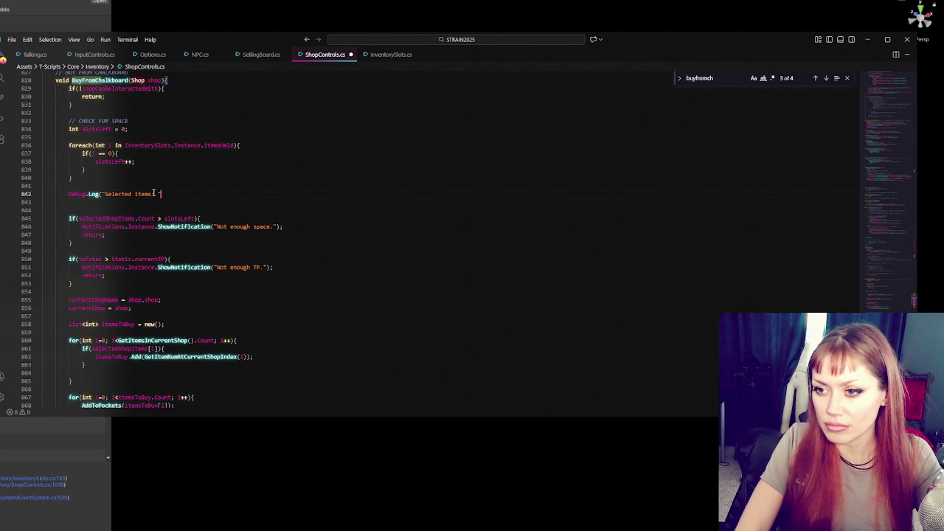
{"action": "type", "text": "selectedShopItems.Count \" + "}
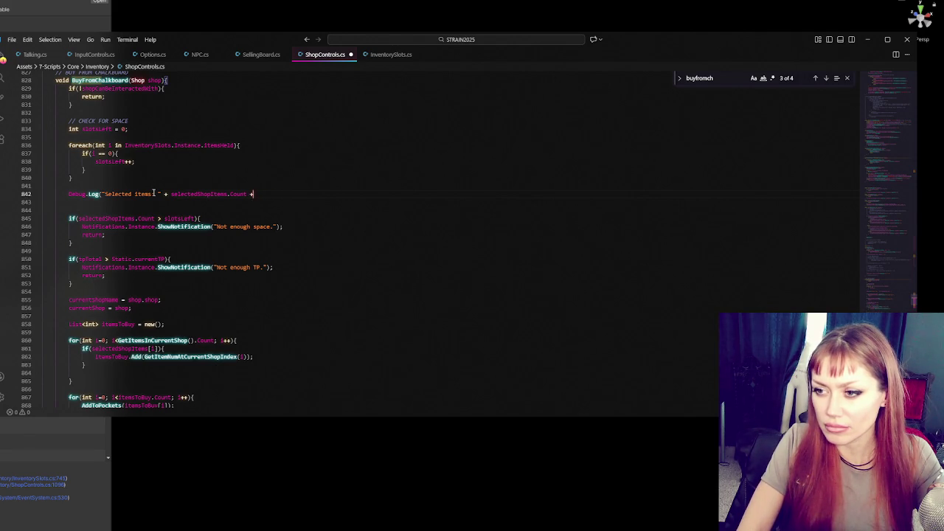
{"action": "type", "text": "\" /"}
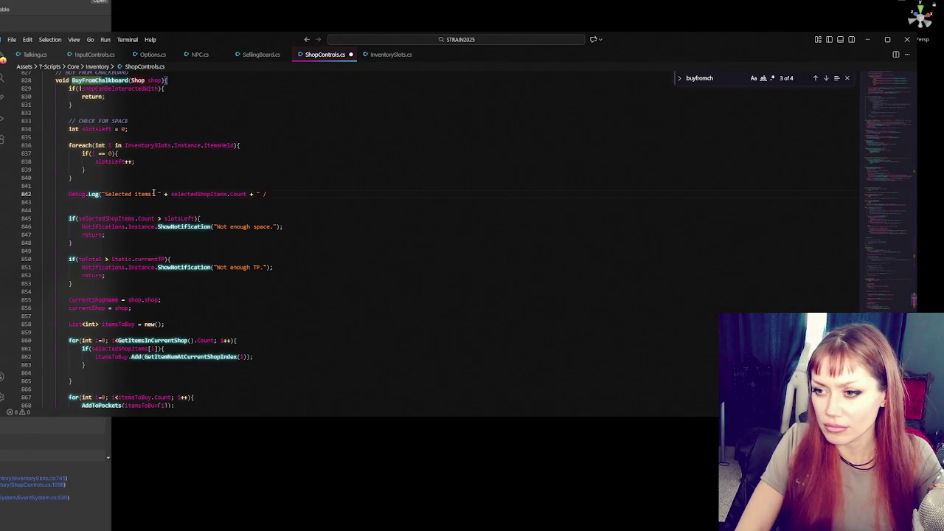
{"action": "type", "text": " Items"}
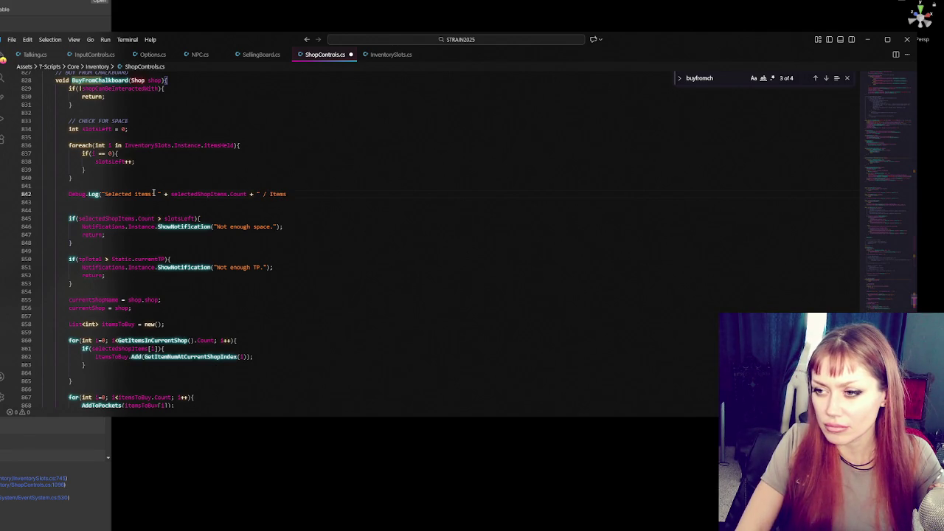
{"action": "key", "text": "BackSpace"}
{"action": "type", "text": " space left: \" +"}
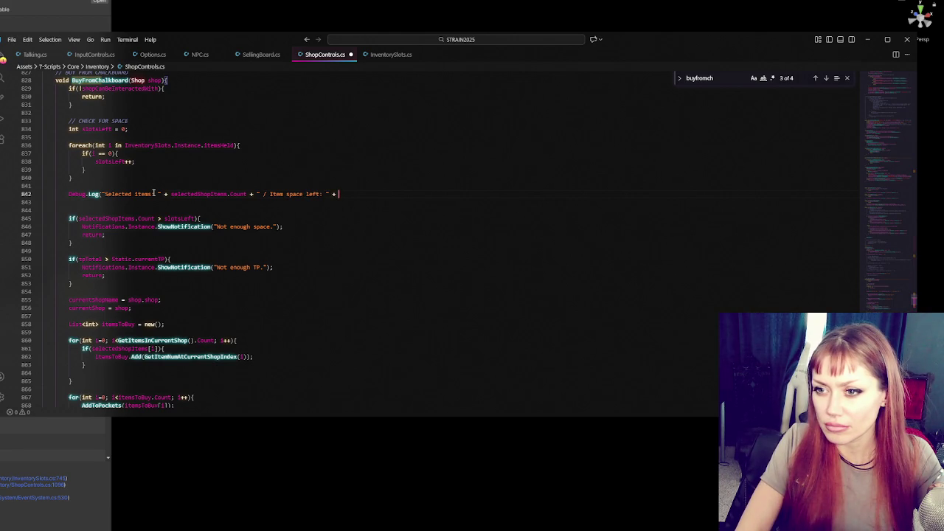
{"action": "type", "text": "slotsLeft"}
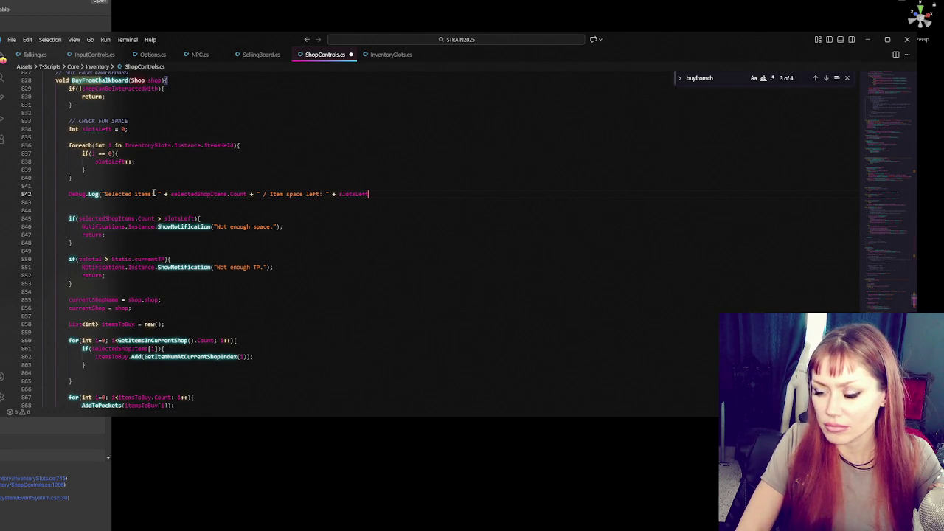
{"action": "type", "text": ");"}
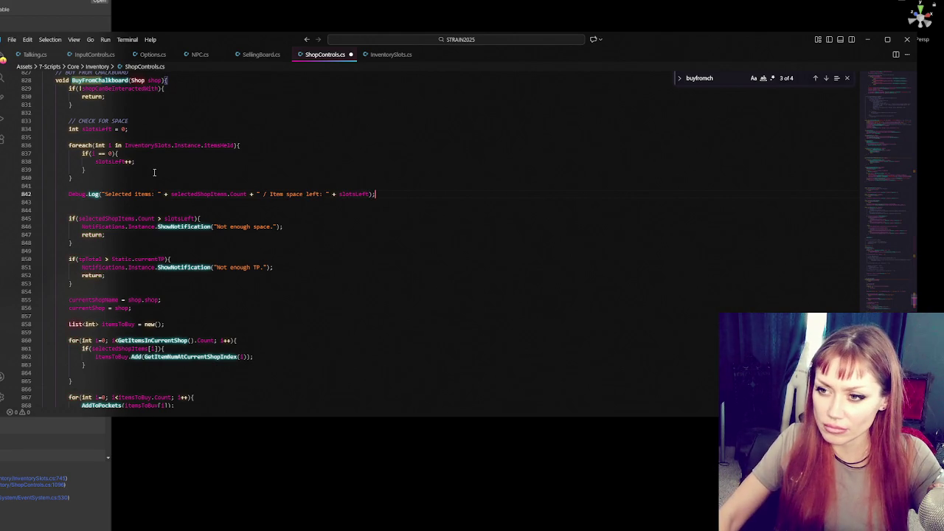
{"action": "left_click", "coordinate": [155, 174]}
{"action": "left_click", "coordinate": [140, 162]}
{"action": "key", "text": "ctrl+s"}
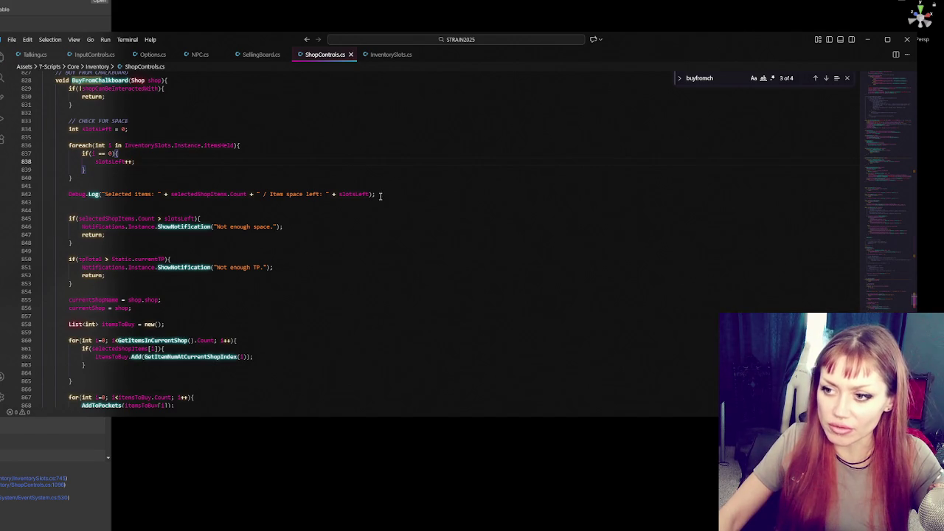
{"action": "key", "text": "alt+Tab"}
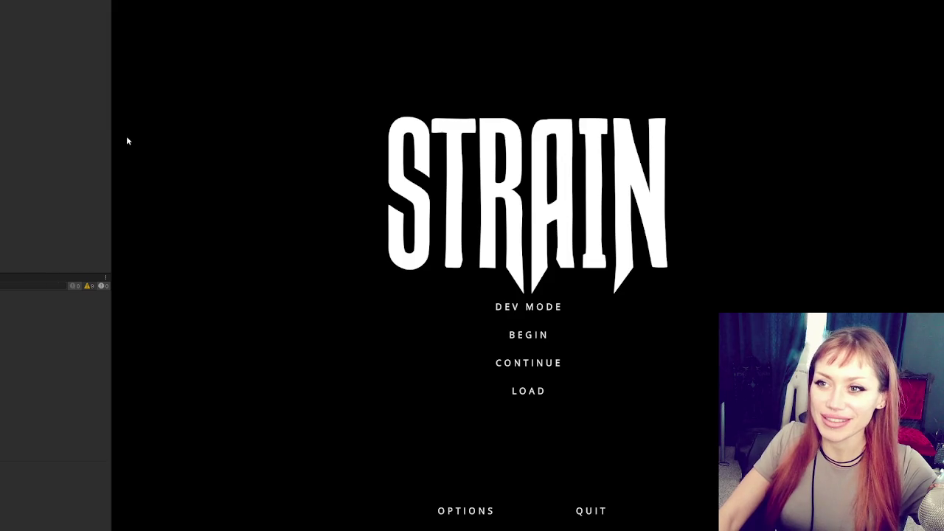
Drag the left panel divider to widen the Game view across the editor.
{"action": "mouse_move", "coordinate": [112, 140]}
{"action": "left_mouse_down"}
{"action": "mouse_move", "coordinate": [43, 140]}
{"action": "mouse_move", "coordinate": [21, 122]}
{"action": "mouse_move", "coordinate": [42, 123]}
{"action": "left_mouse_up"}
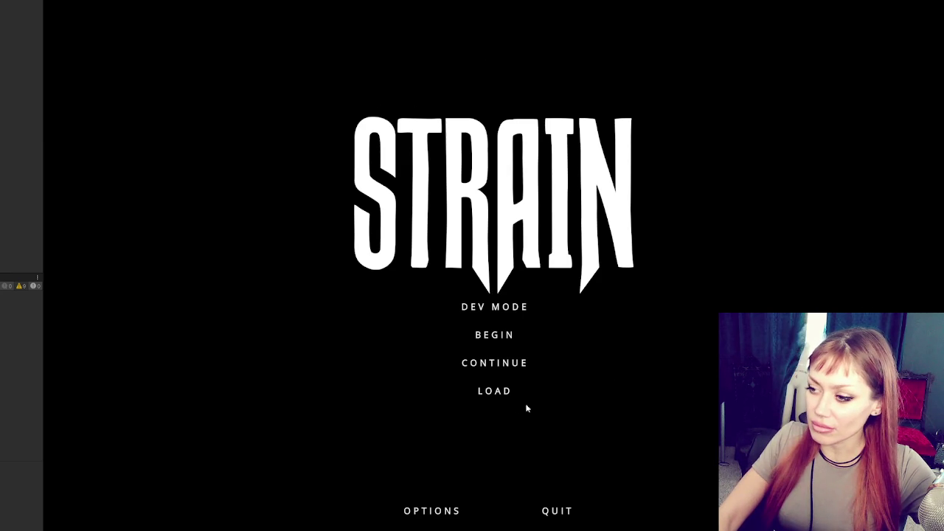
Continue the saved game and walk up to the Today's Items chalkboard to open its shop.
{"action": "left_click", "coordinate": [495, 364]}
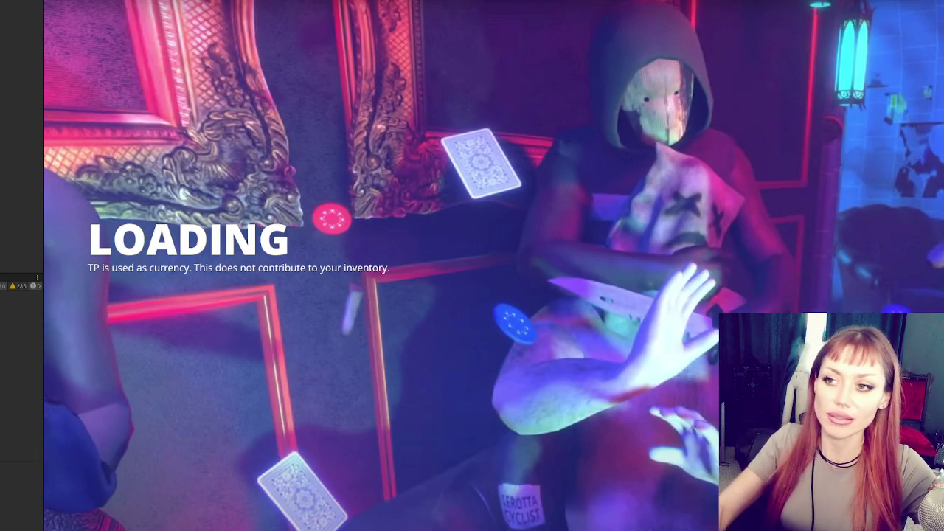
{"action": "key", "text": "w"}
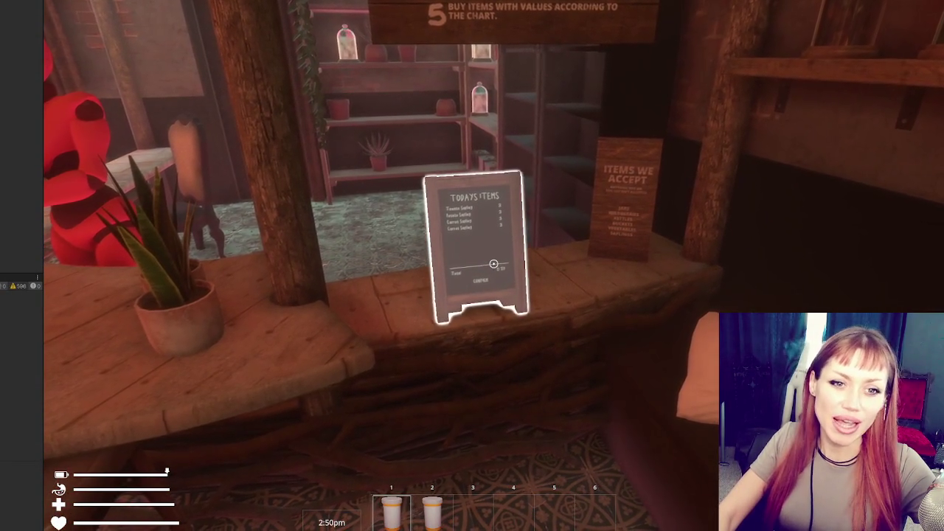
{"action": "key", "text": "w"}
{"action": "key", "text": "s"}
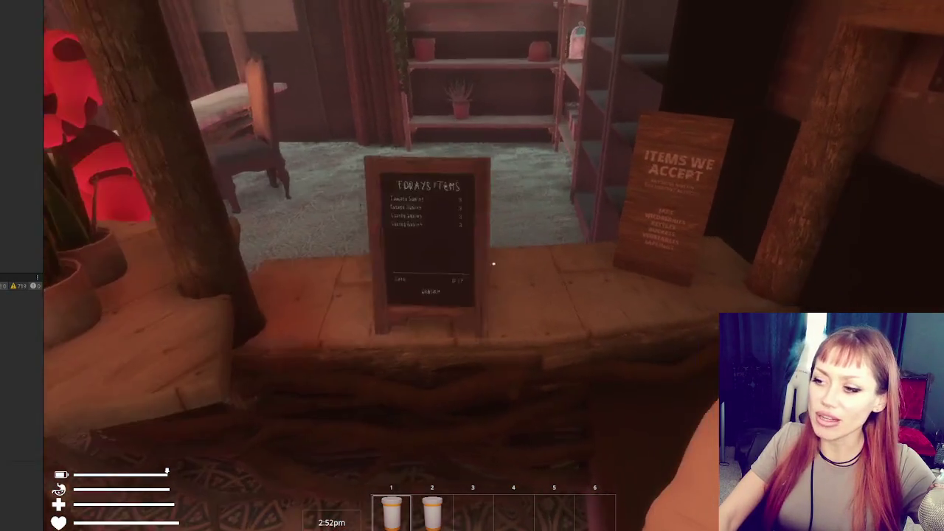
{"action": "key", "text": "w"}
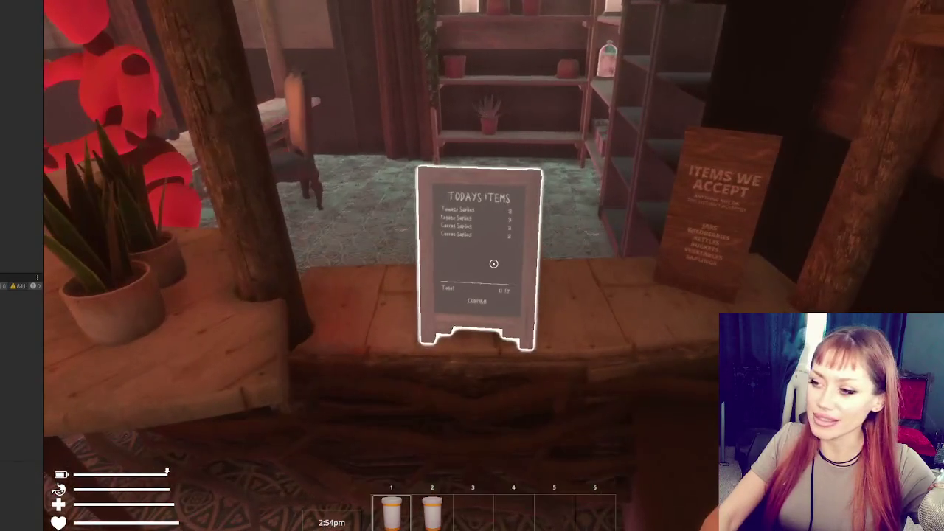
{"action": "key", "text": "e"}
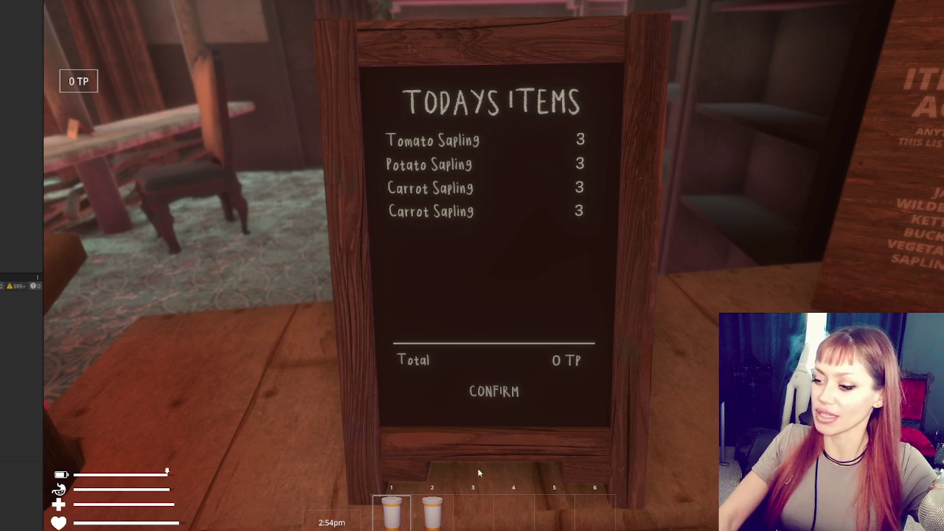
Close the chalkboard shop, walk out to the gazebo and break open the sack.
{"action": "key", "text": "Escape"}
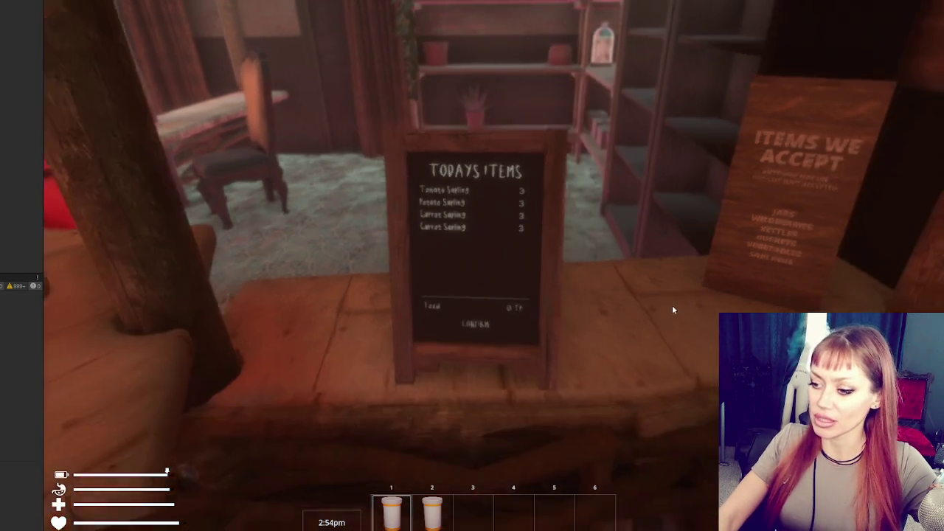
{"action": "key", "text": "w"}
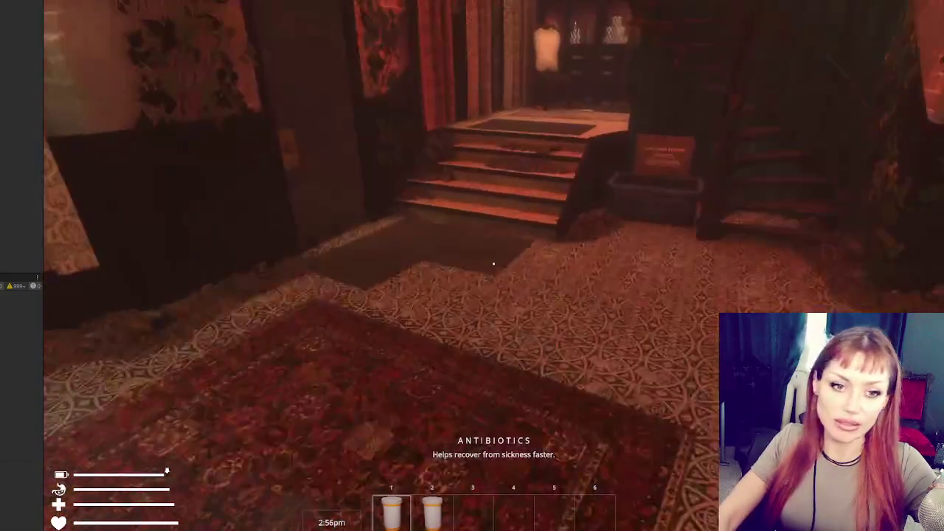
{"action": "key", "text": "w"}
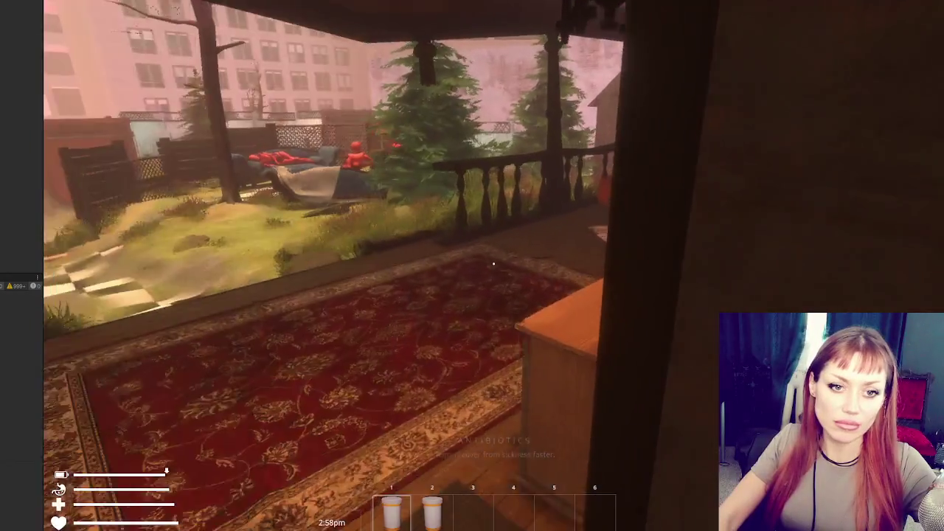
{"action": "key", "text": "w"}
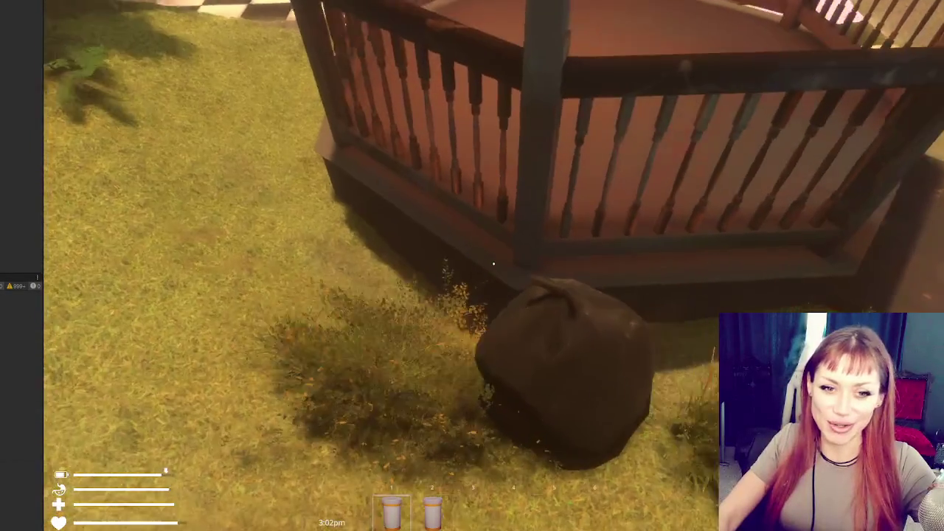
{"action": "left_click", "coordinate": [493, 264]}
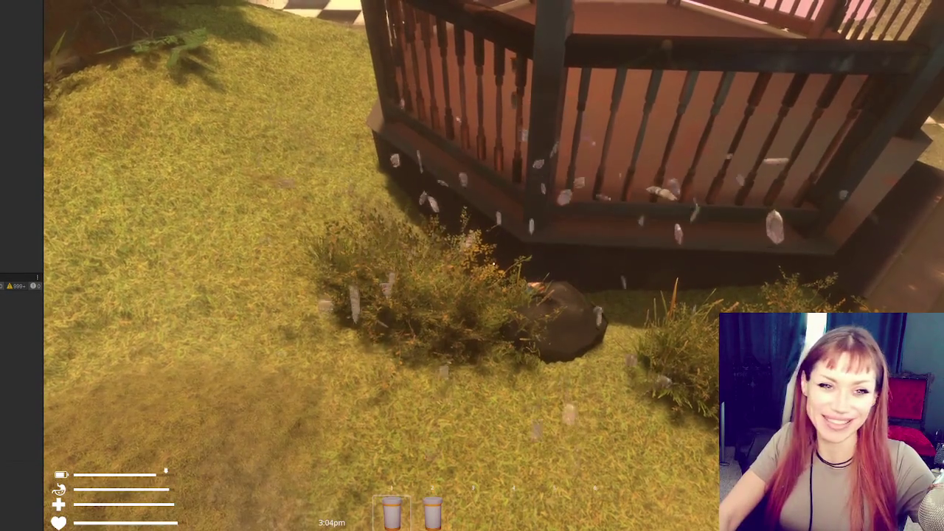
Smash the rock, pick up the wooden plank, and approach the garbage bag by the couch.
{"action": "key", "text": "s"}
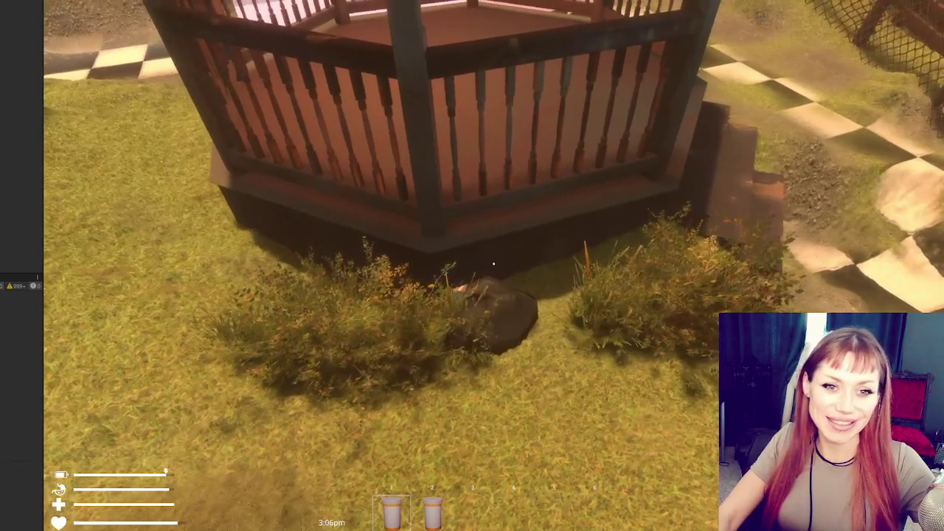
{"action": "key", "text": "w"}
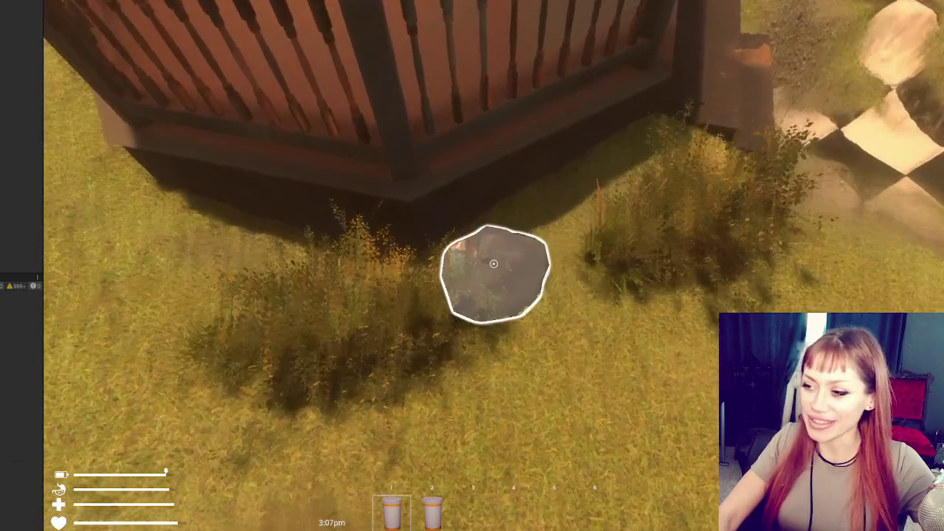
{"action": "left_click", "coordinate": [494, 264]}
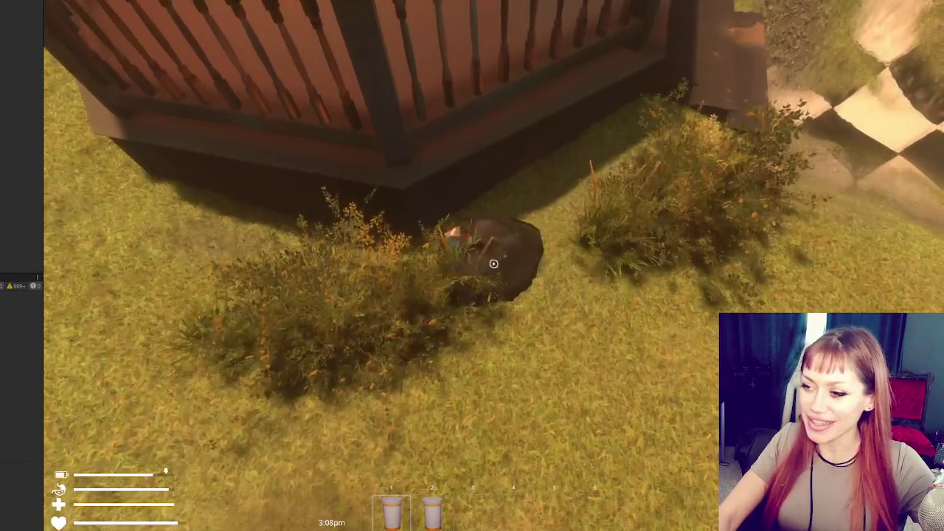
{"action": "key", "text": "e"}
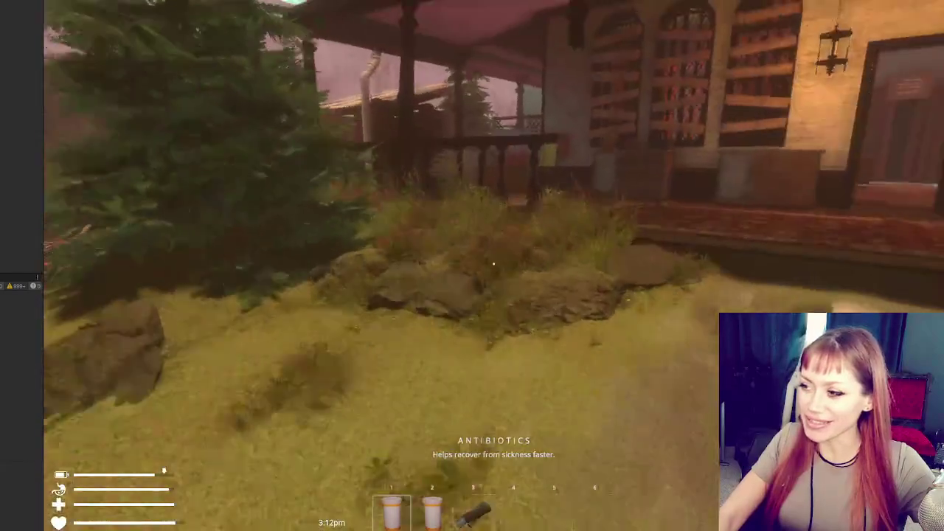
{"action": "key", "text": "w"}
{"action": "key", "text": "w"}
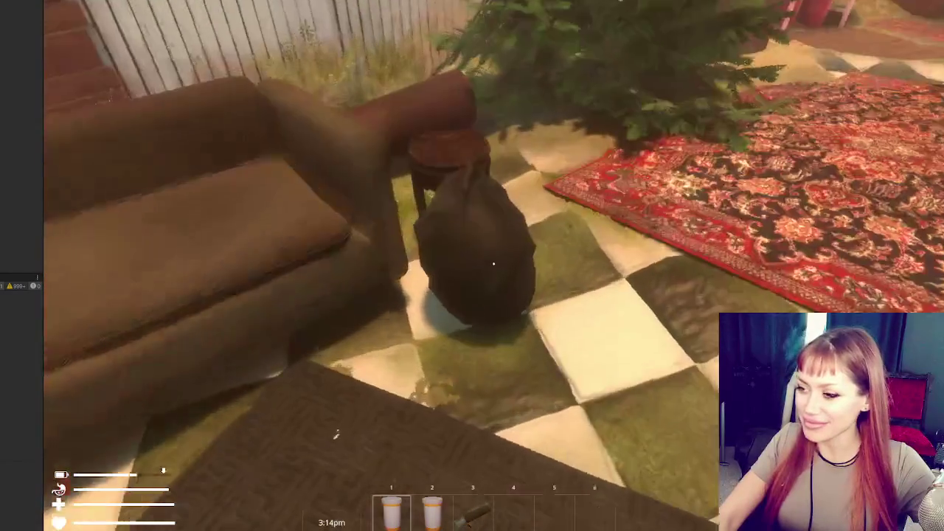
Burst the garbage bag and walk back across the lawn into the house.
{"action": "key", "text": "e"}
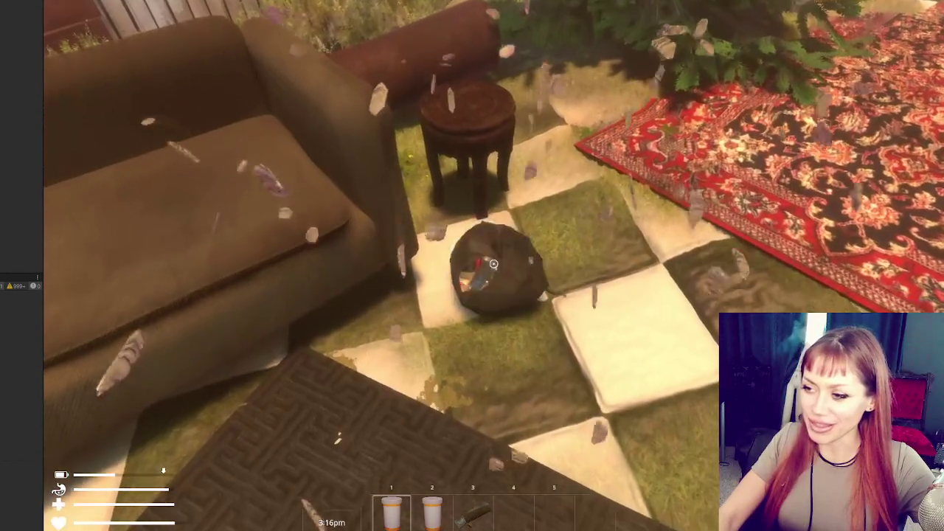
{"action": "key", "text": "1"}
{"action": "key", "text": "w"}
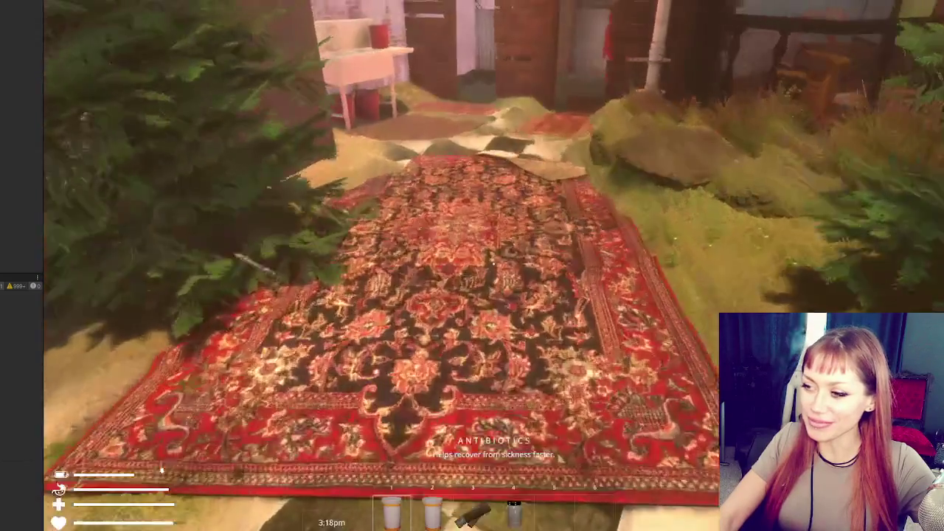
{"action": "key", "text": "w"}
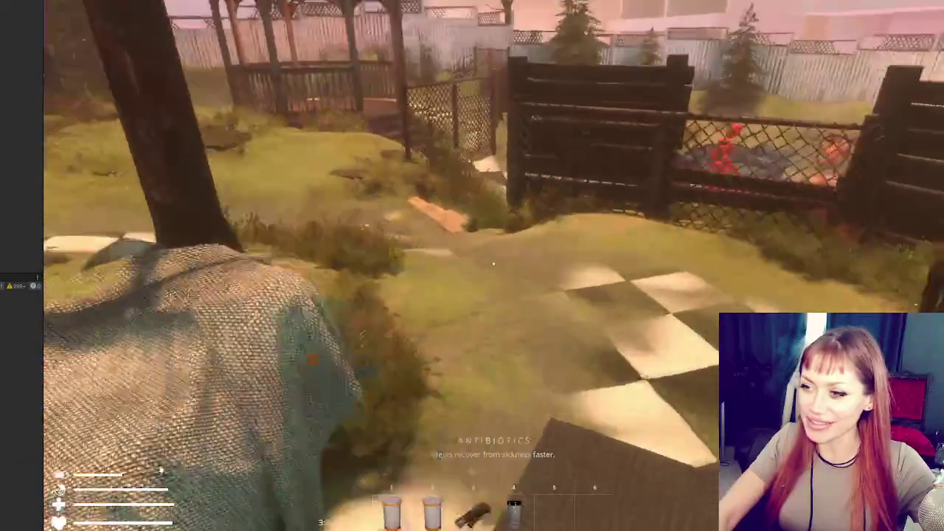
{"action": "key", "text": "w"}
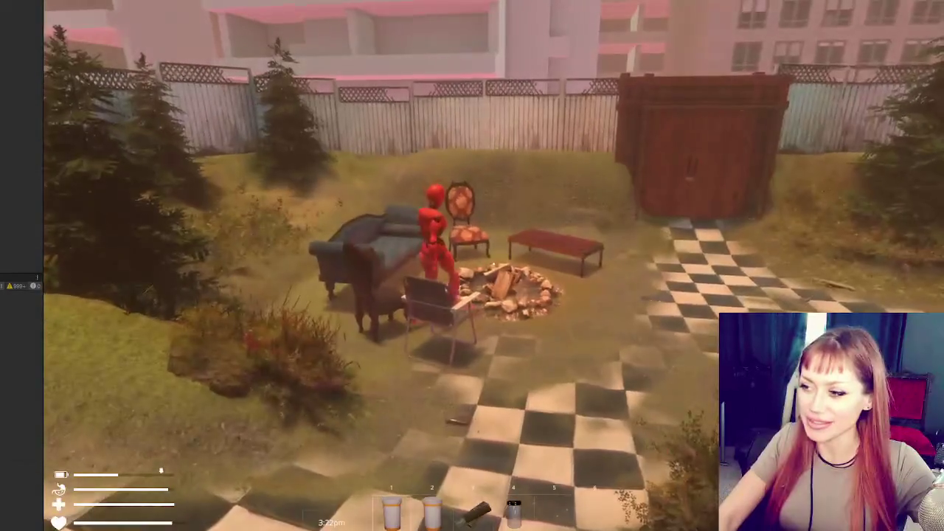
{"action": "key", "text": "w"}
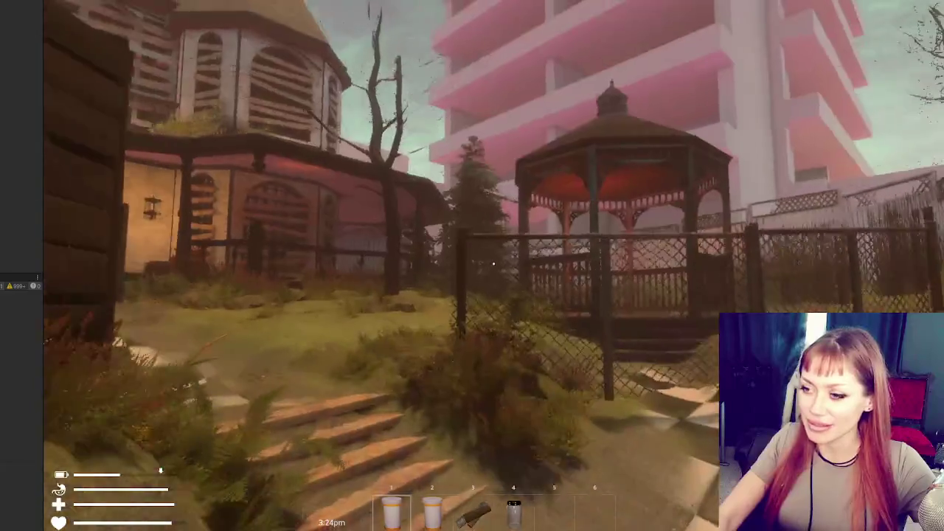
{"action": "key", "text": "w"}
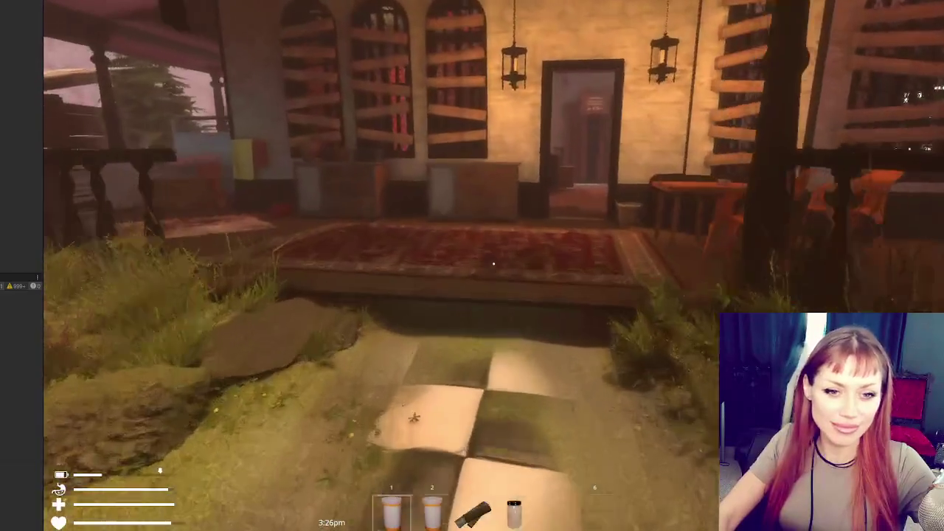
{"action": "key", "text": "w"}
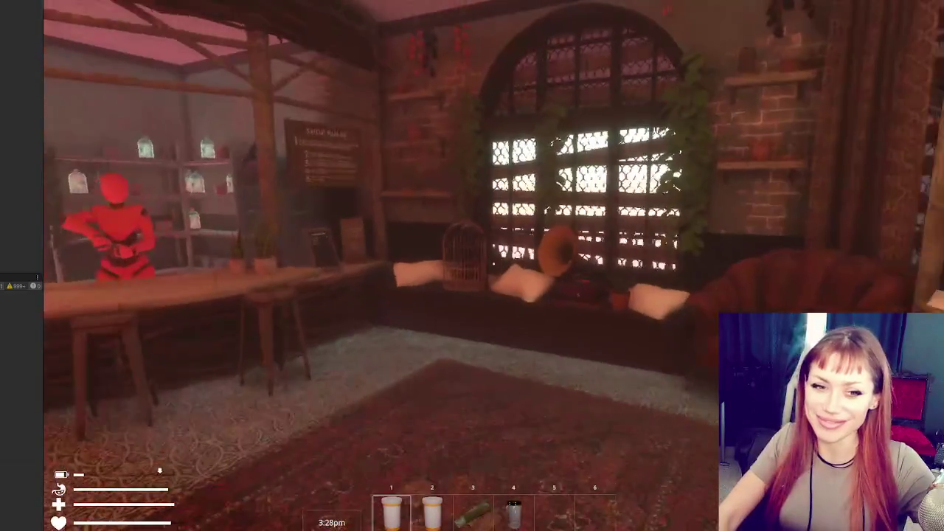
{"action": "key", "text": "w"}
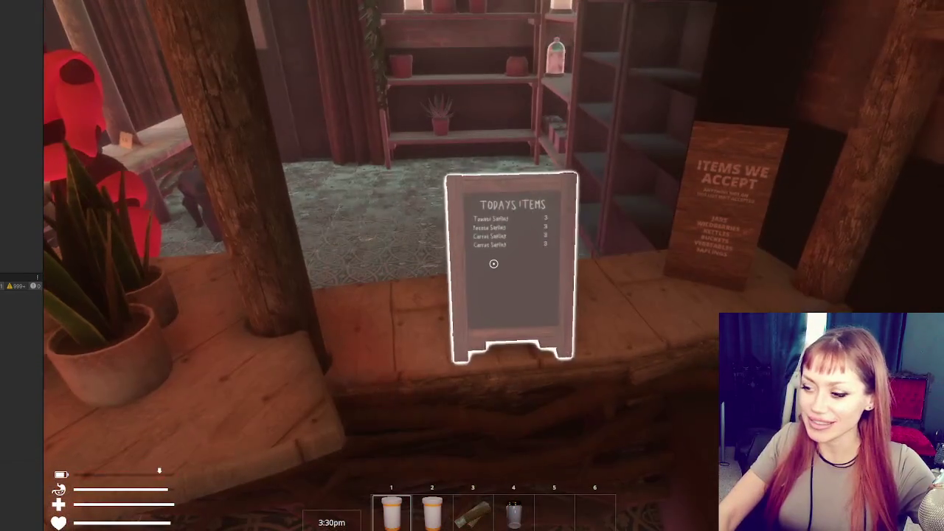
Sprint to the wooden selling box and sell the Antibiotics for 50 TP.
{"action": "key", "text": "shift+w"}
{"action": "key", "text": "w"}
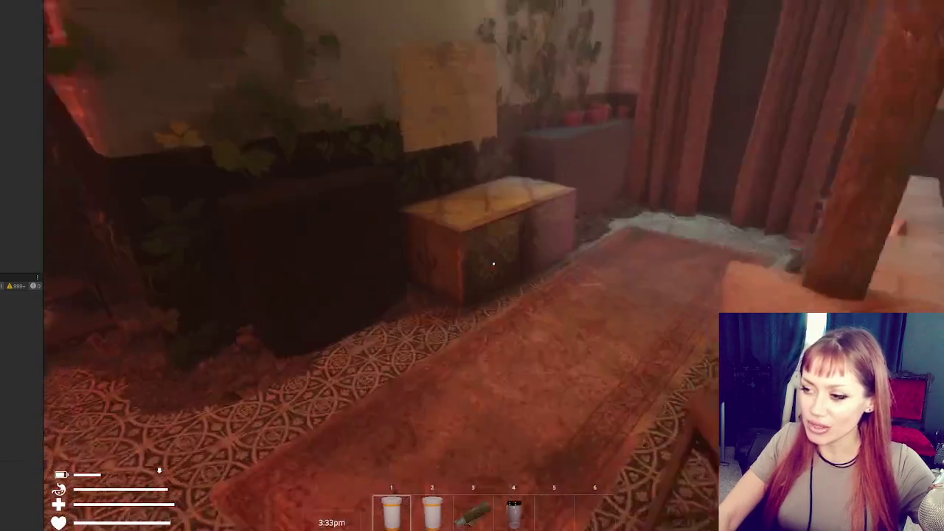
{"action": "key", "text": "w"}
{"action": "left_click", "coordinate": [493, 264]}
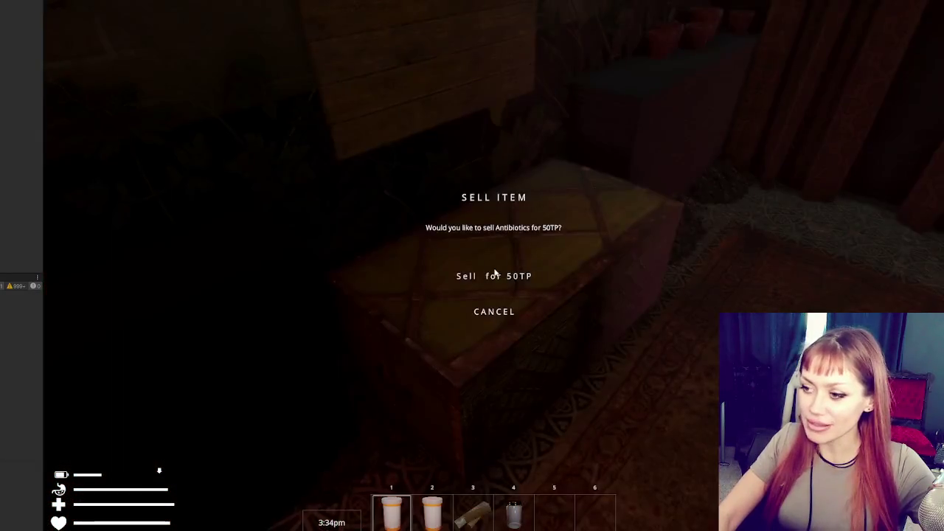
{"action": "left_click", "coordinate": [493, 274]}
Buy a carrot sapling and a Tomato Sapling for 3 TP, then return to the chalkboard.
{"action": "key", "text": "w"}
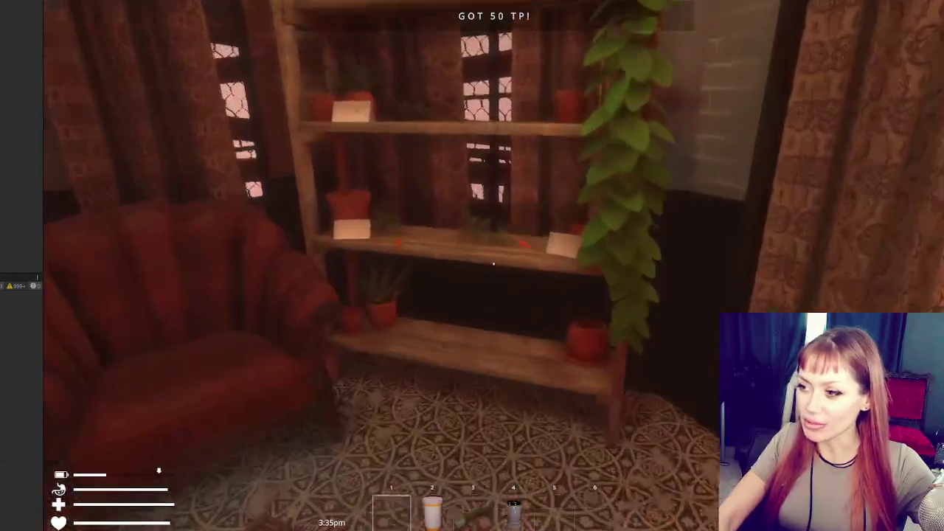
{"action": "left_click", "coordinate": [494, 263]}
{"action": "left_click", "coordinate": [493, 275]}
{"action": "key", "text": "w"}
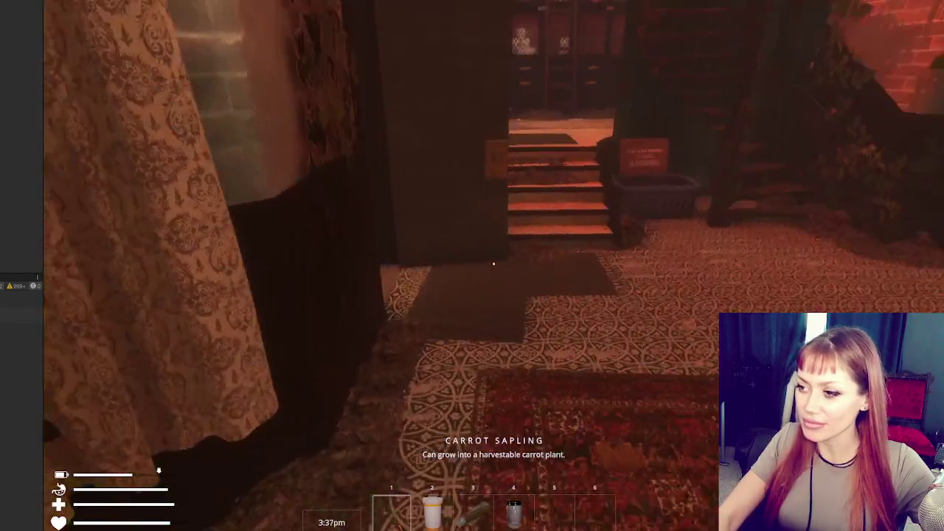
{"action": "key", "text": "w"}
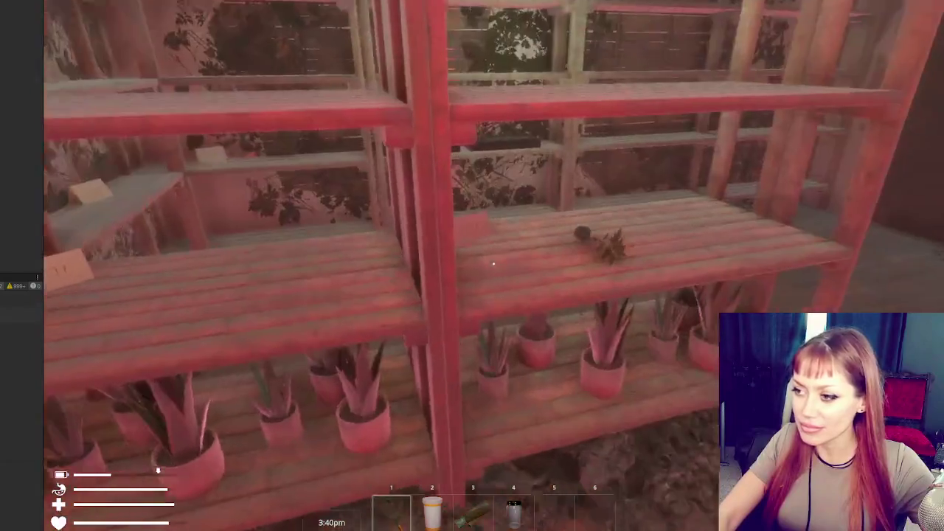
{"action": "left_click", "coordinate": [494, 263]}
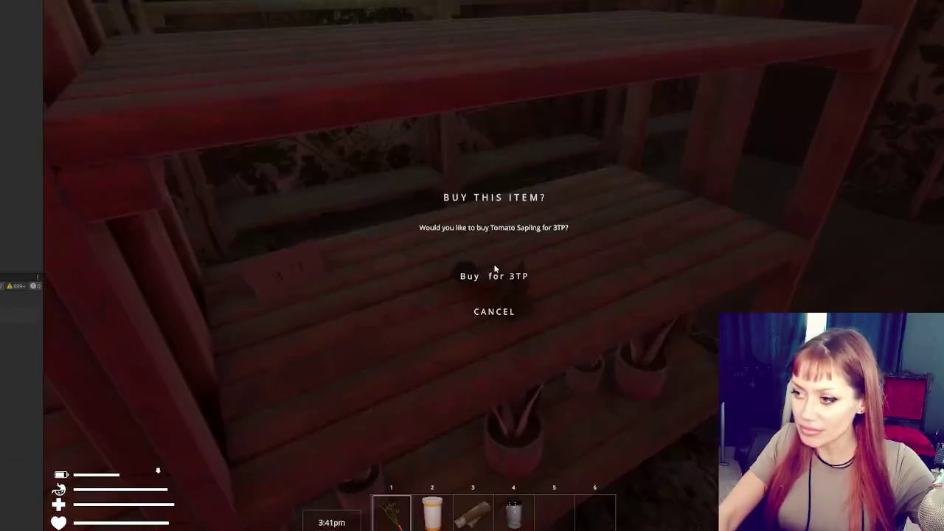
{"action": "left_click", "coordinate": [494, 274]}
{"action": "key", "text": "w"}
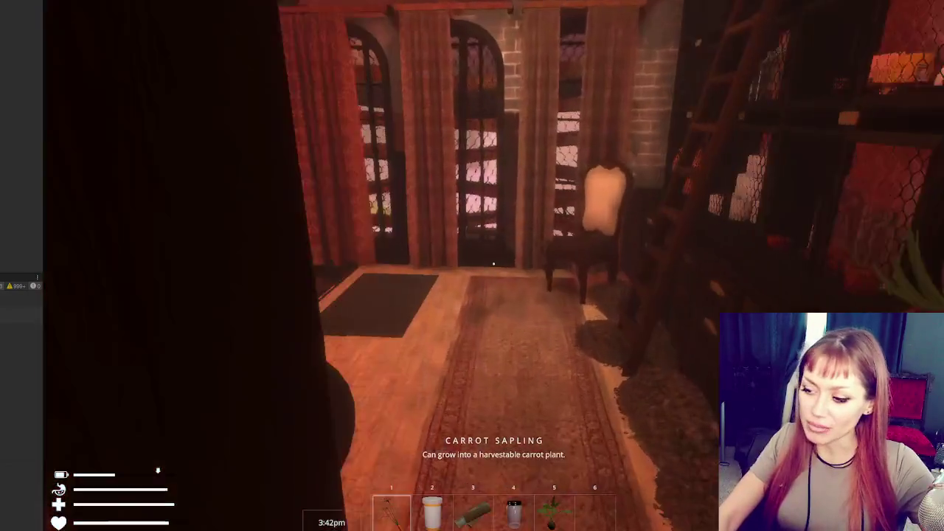
{"action": "key", "text": "w"}
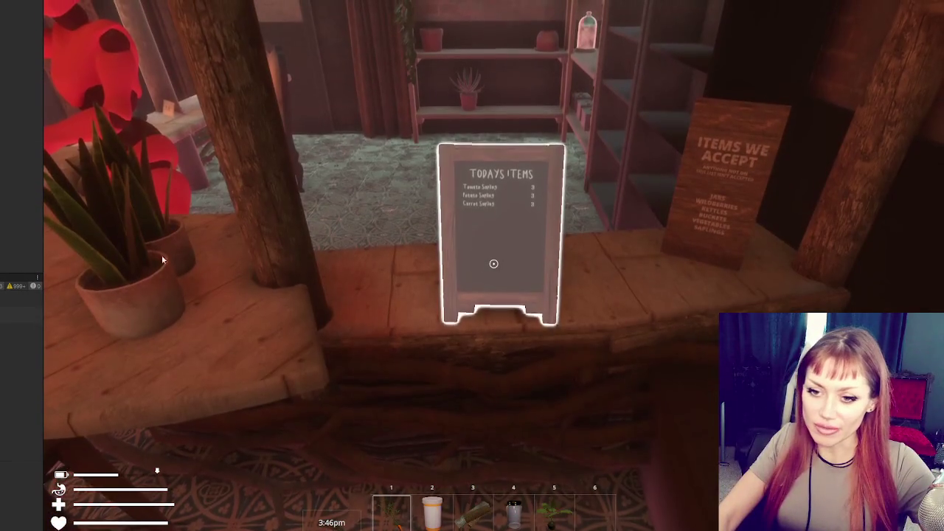
Open the chalkboard shop and tick Potato Sapling for a 3 TP total.
{"action": "left_click", "coordinate": [493, 263]}
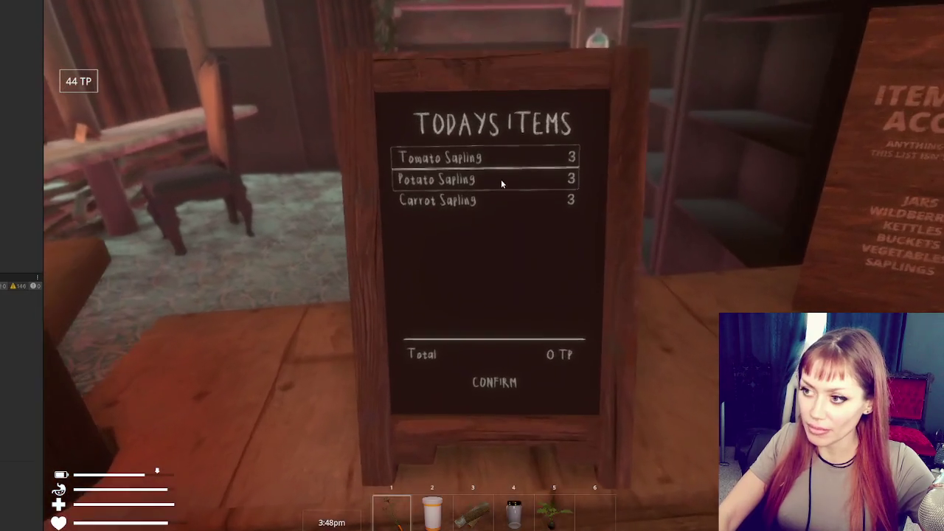
{"action": "left_click", "coordinate": [501, 180]}
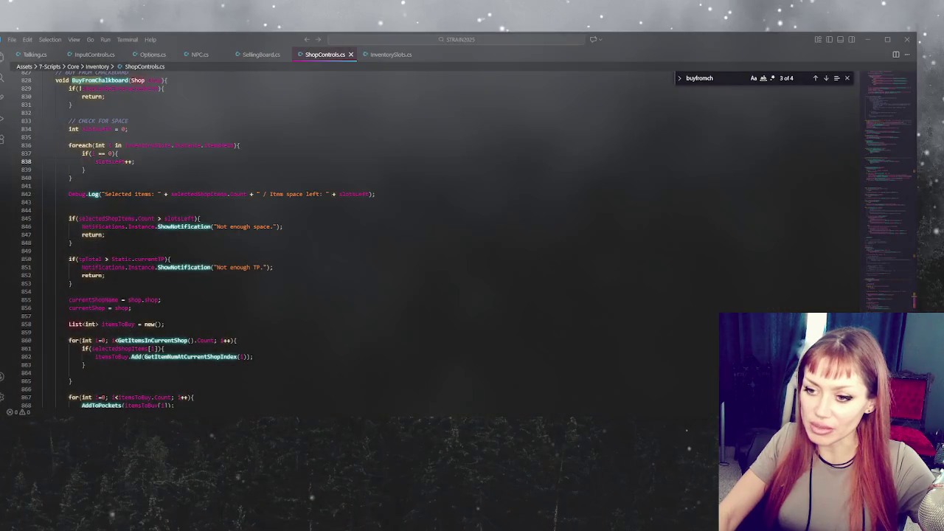
{"action": "left_click", "coordinate": [187, 196]}
{"action": "scroll", "coordinate": [333, 234], "scroll_direction": "up", "scroll_amount": 5}
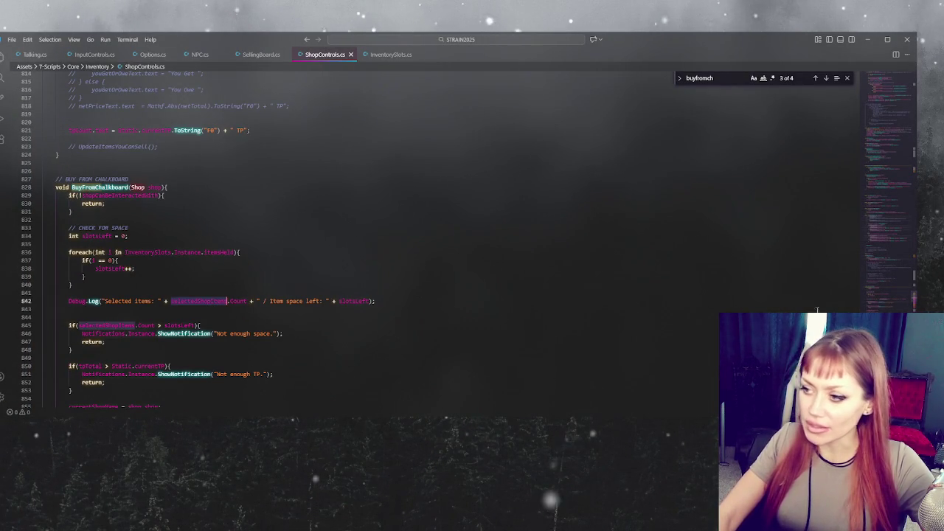
{"action": "left_click_drag", "start_coordinate": [885, 277], "coordinate": [885, 144]}
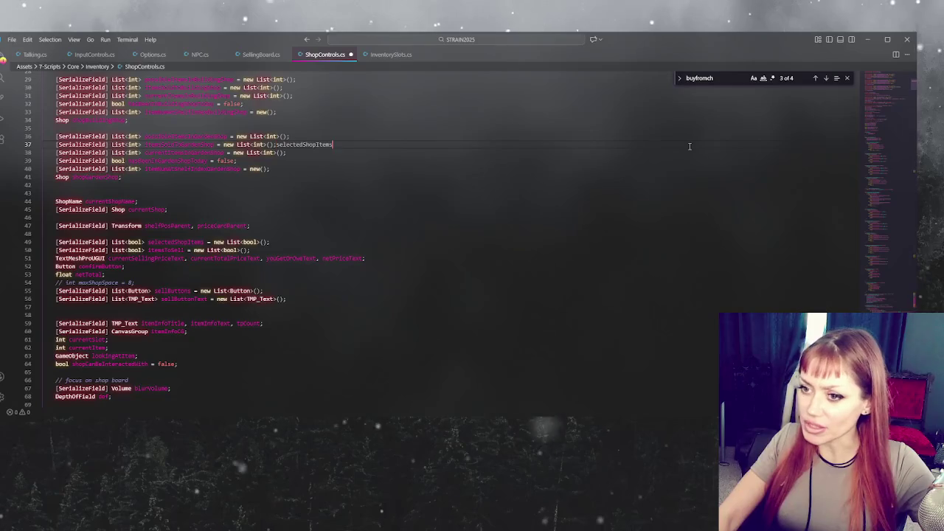
{"action": "key", "text": "ctrl+f"}
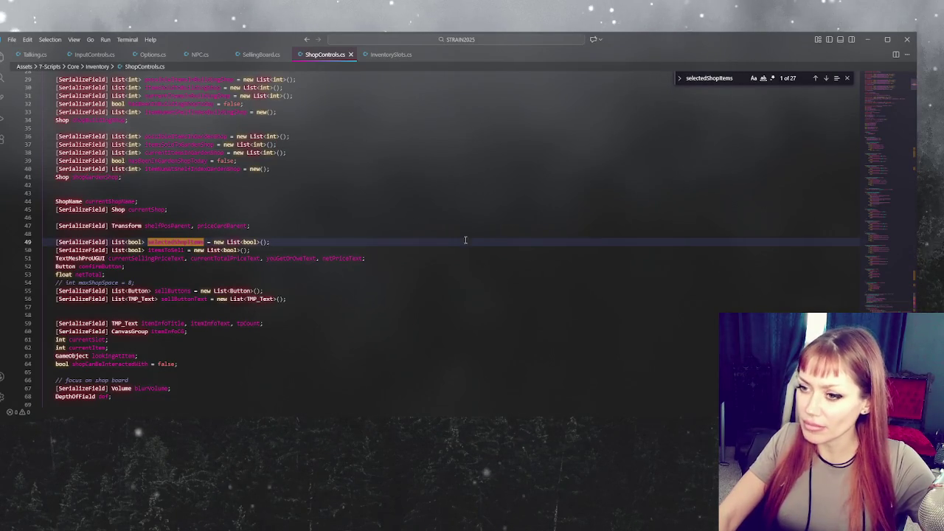
{"action": "left_click", "coordinate": [826, 79]}
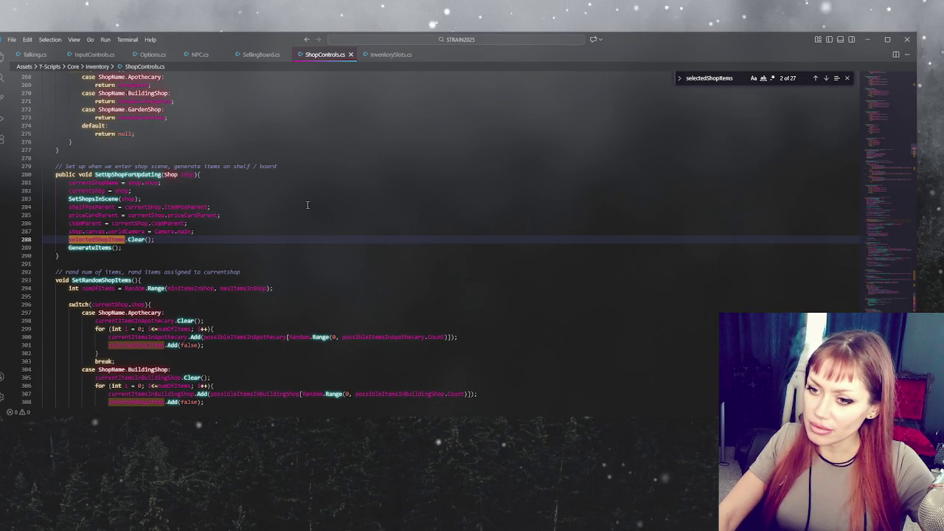
{"action": "scroll", "coordinate": [308, 205], "scroll_direction": "down", "scroll_amount": 3}
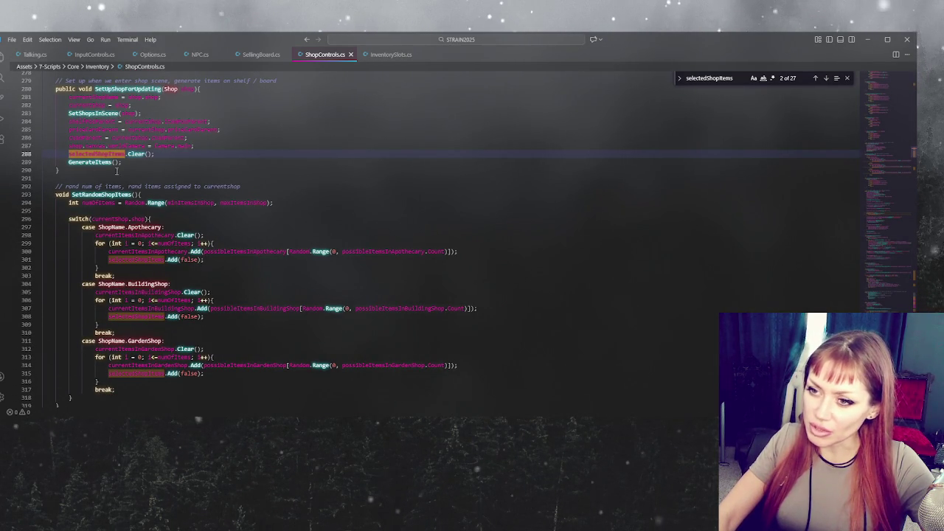
{"action": "scroll", "coordinate": [284, 181], "scroll_direction": "down", "scroll_amount": 6}
{"action": "key", "text": "ctrl+f"}
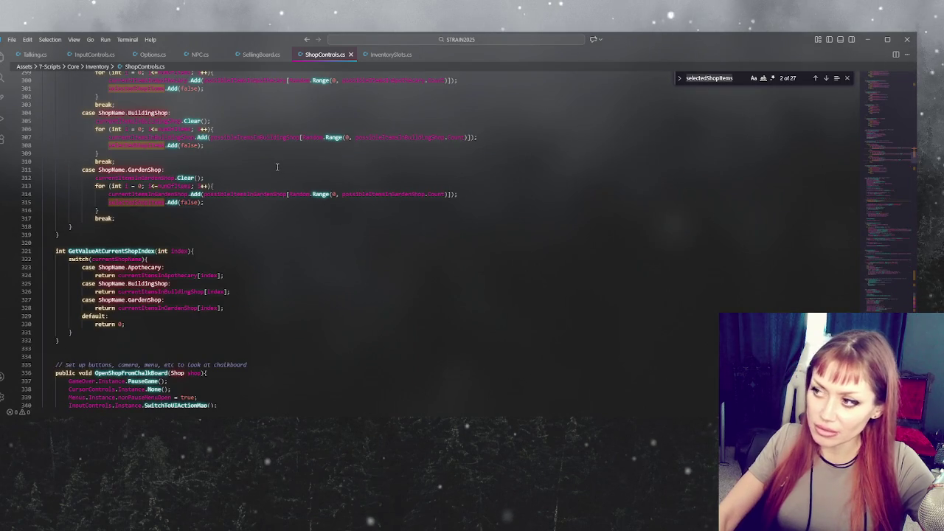
{"action": "type", "text": "generateItems"}
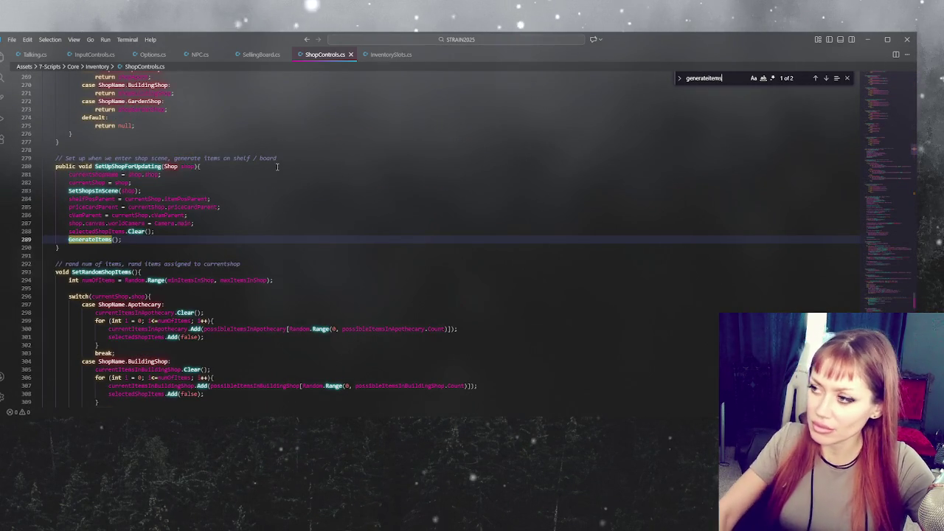
{"action": "left_click", "coordinate": [827, 78]}
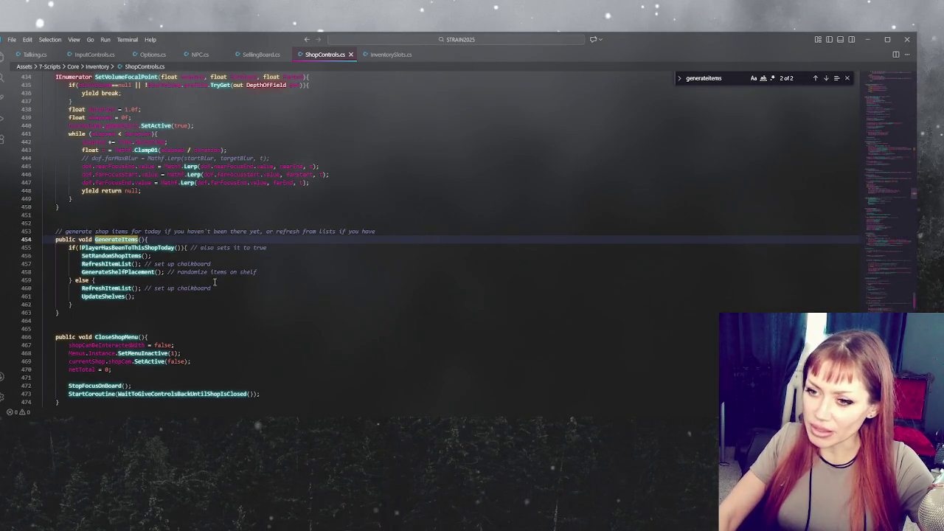
{"action": "key", "text": "Up"}
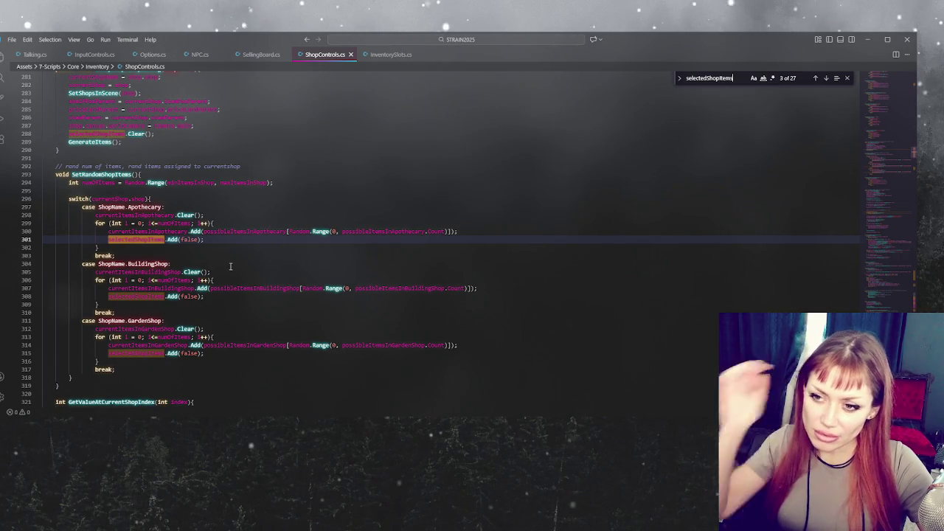
{"action": "scroll", "coordinate": [167, 207], "scroll_direction": "up", "scroll_amount": 3}
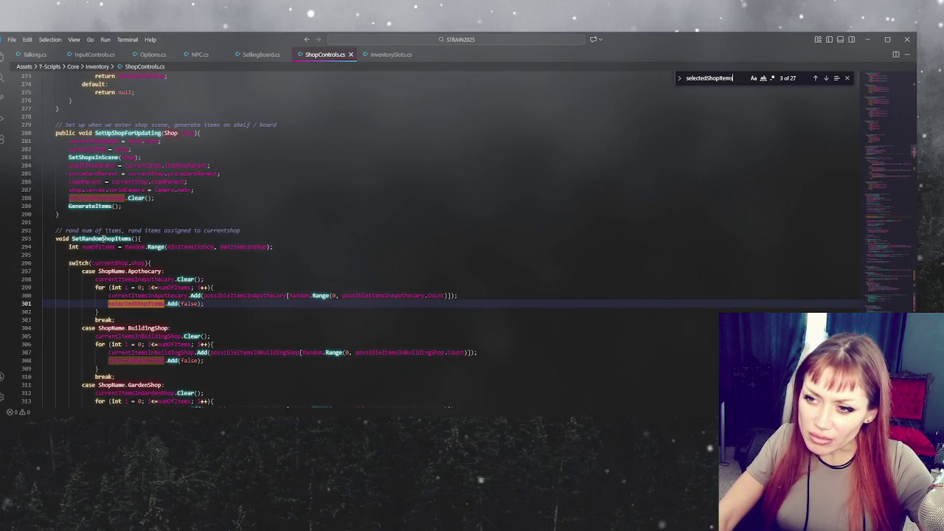
{"action": "double_click", "coordinate": [101, 239]}
{"action": "key", "text": "ctrl+f"}
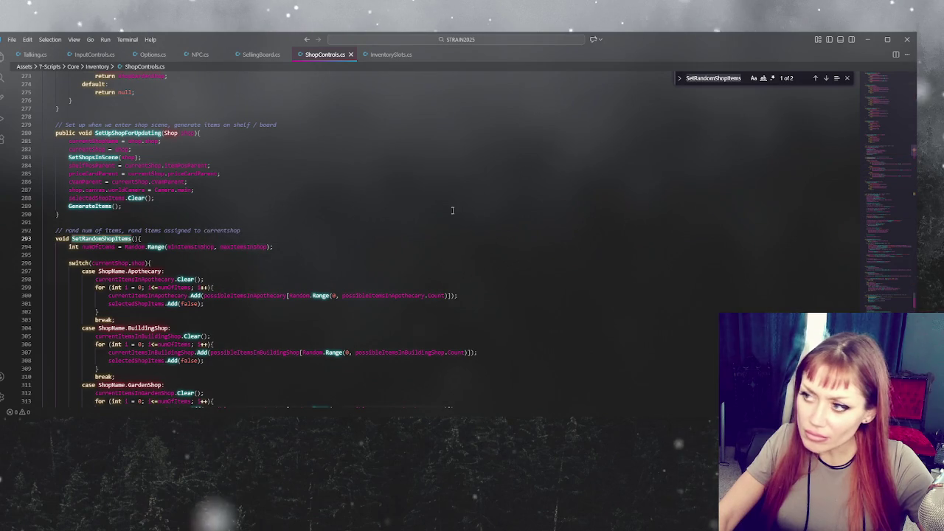
{"action": "left_click", "coordinate": [816, 78]}
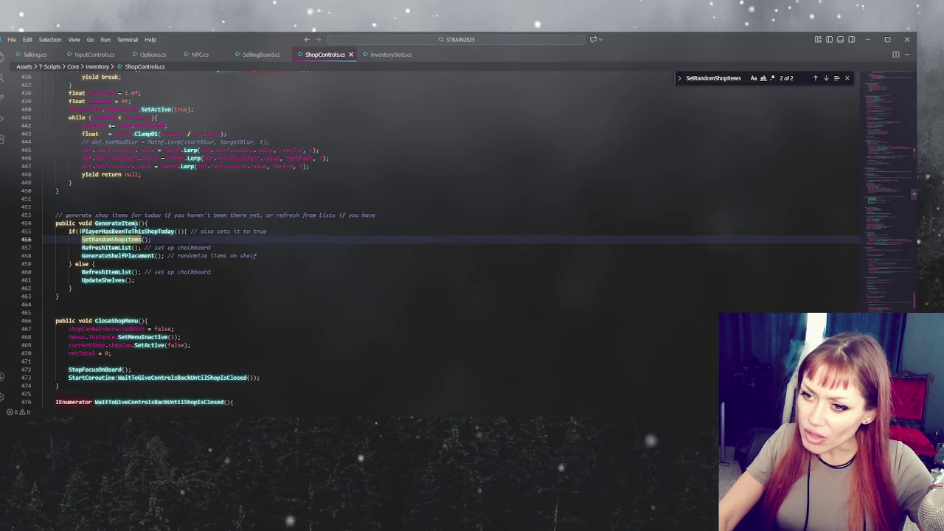
{"action": "left_click", "coordinate": [216, 272]}
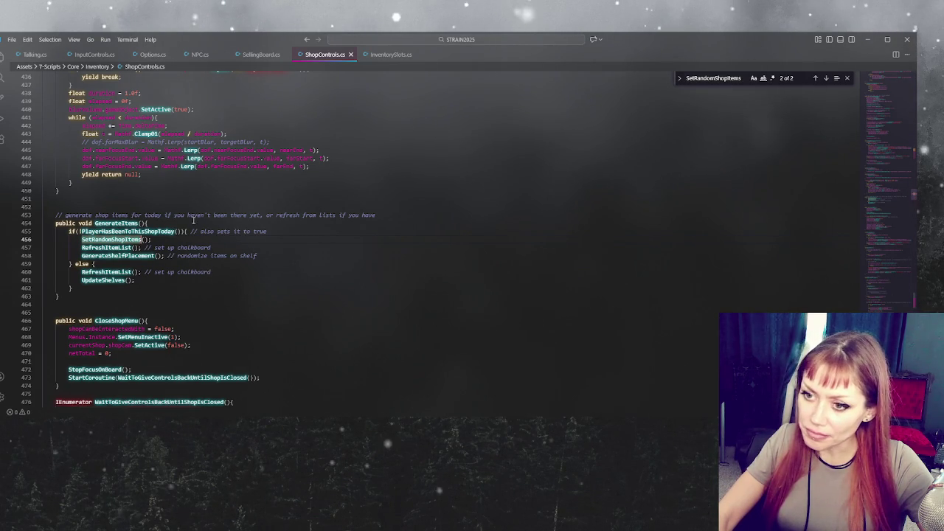
{"action": "left_click_drag", "start_coordinate": [882, 306], "coordinate": [898, 278]}
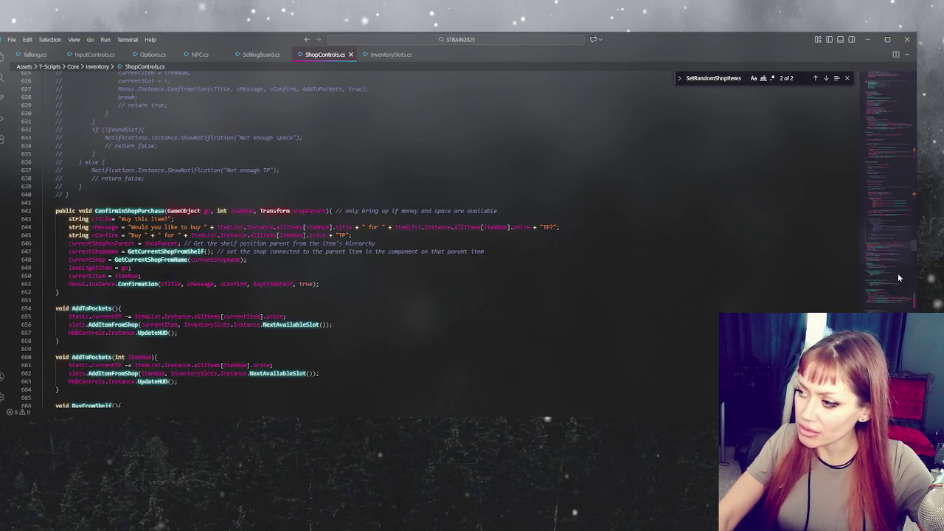
{"action": "left_click", "coordinate": [887, 74]}
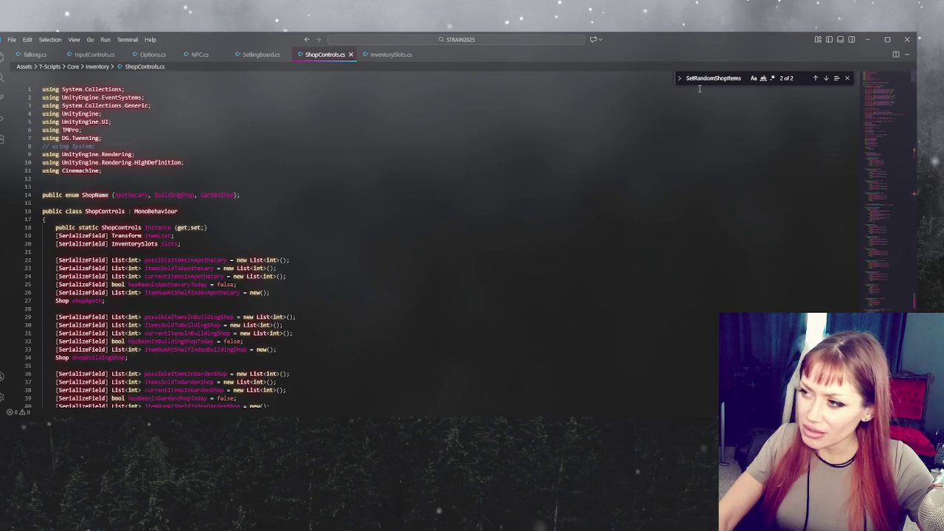
Search ShopControls.cs for selectedshopitems and step through the first matches.
{"action": "type", "text": "selecte"}
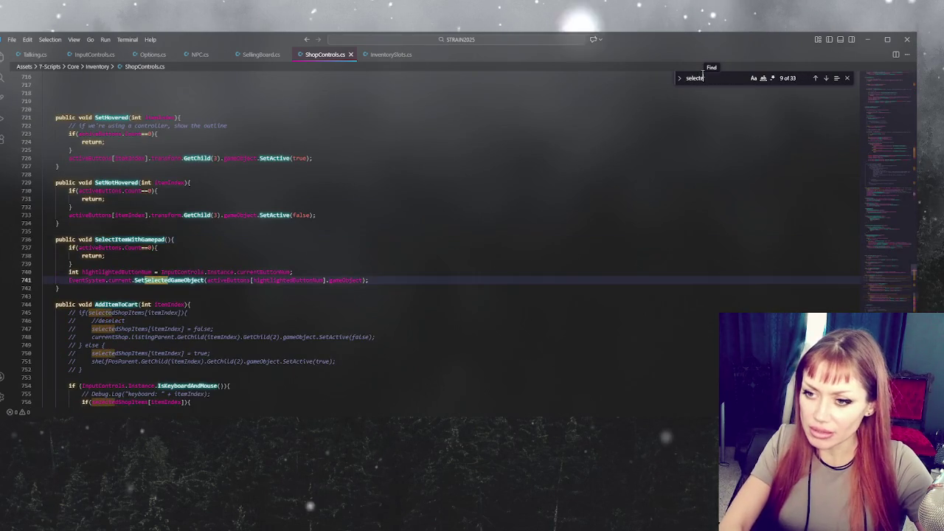
{"action": "type", "text": "dshopitems"}
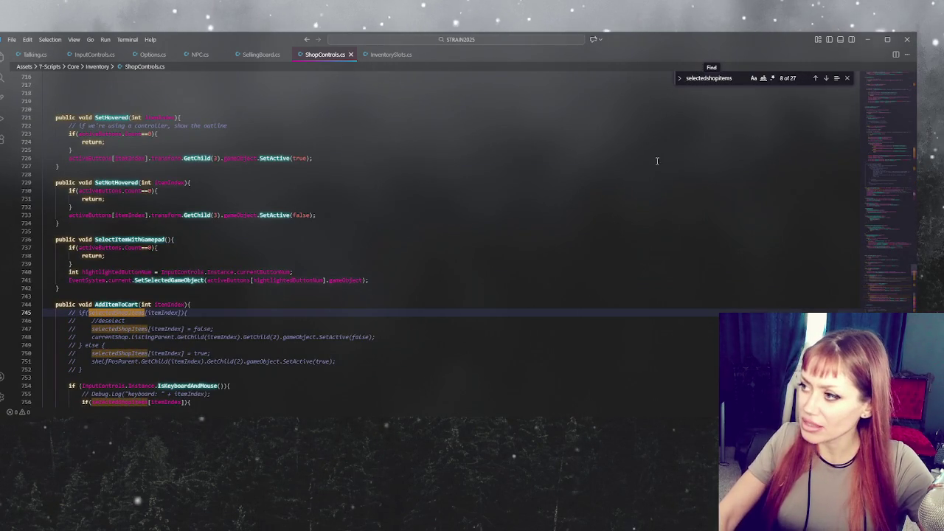
{"action": "scroll", "coordinate": [541, 129], "scroll_direction": "down", "scroll_amount": 5}
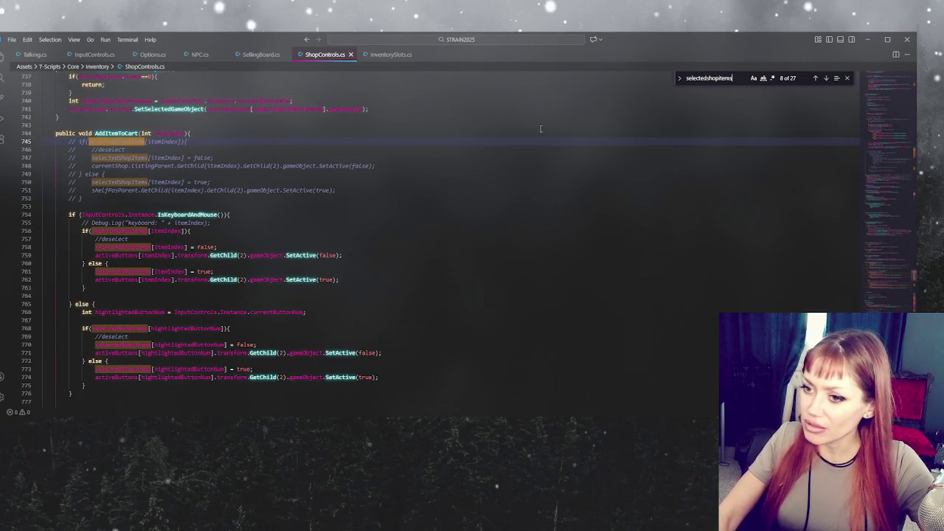
{"action": "left_click", "coordinate": [826, 77]}
{"action": "left_click", "coordinate": [826, 78]}
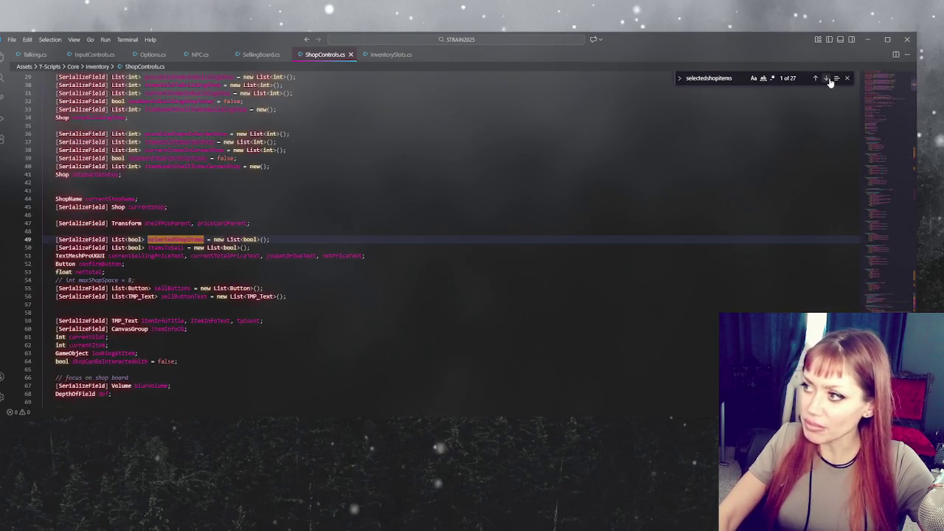
{"action": "left_click", "coordinate": [827, 78]}
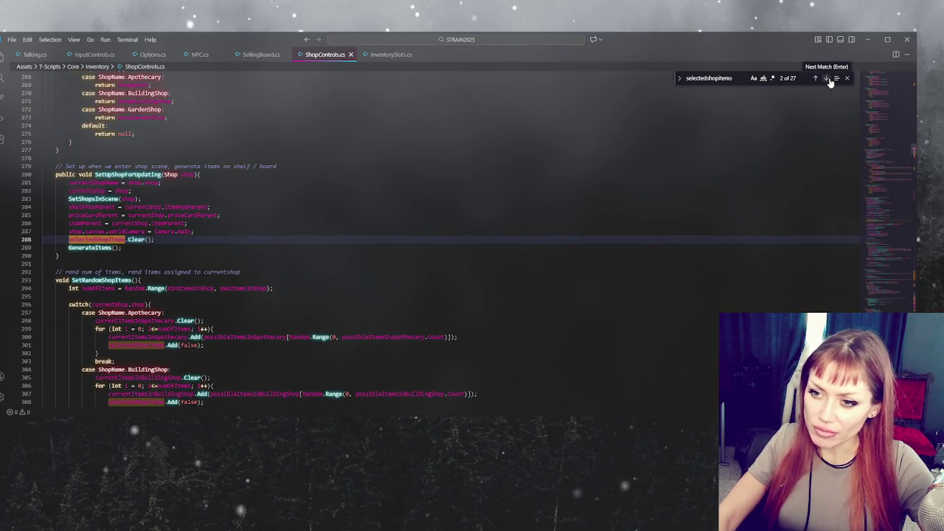
{"action": "left_click", "coordinate": [827, 78]}
{"action": "left_click", "coordinate": [827, 79]}
{"action": "left_click", "coordinate": [827, 78]}
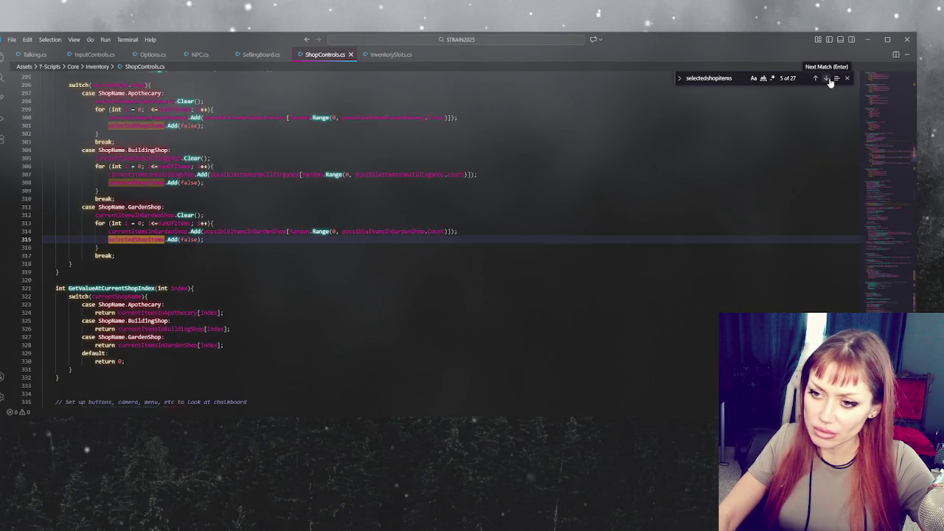
{"action": "left_click", "coordinate": [827, 78]}
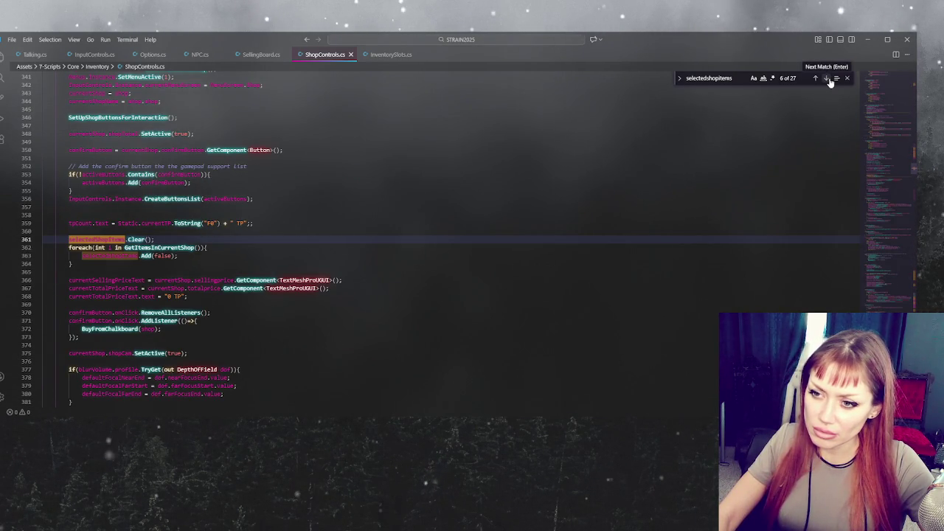
Examine the GetItemsInCurrentShop and selectedShopItems usages on lines 362–363.
{"action": "scroll", "coordinate": [620, 152], "scroll_direction": "up", "scroll_amount": 5}
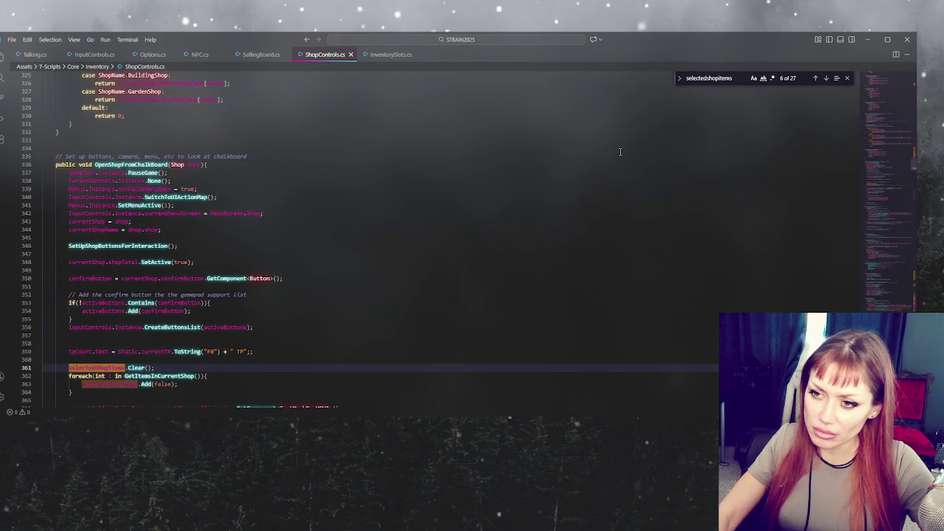
{"action": "scroll", "coordinate": [621, 152], "scroll_direction": "down", "scroll_amount": 4}
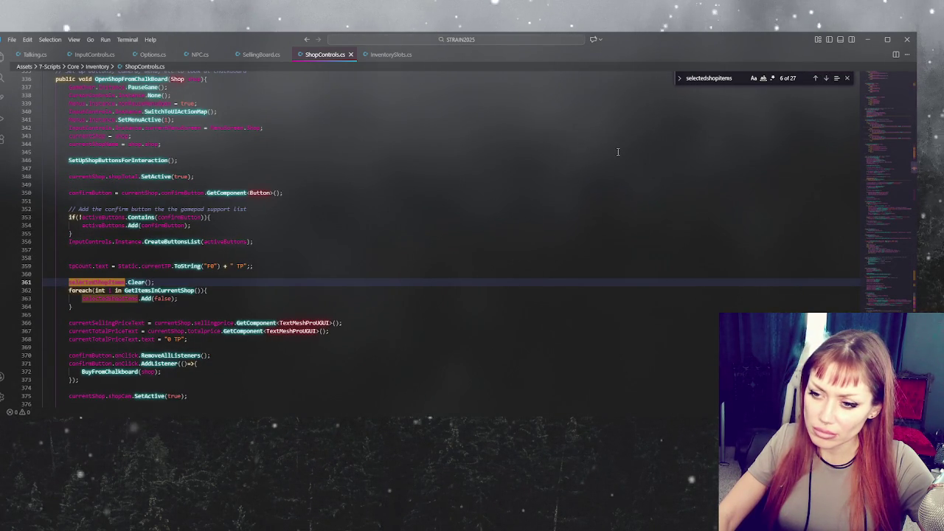
{"action": "scroll", "coordinate": [594, 148], "scroll_direction": "up", "scroll_amount": 3}
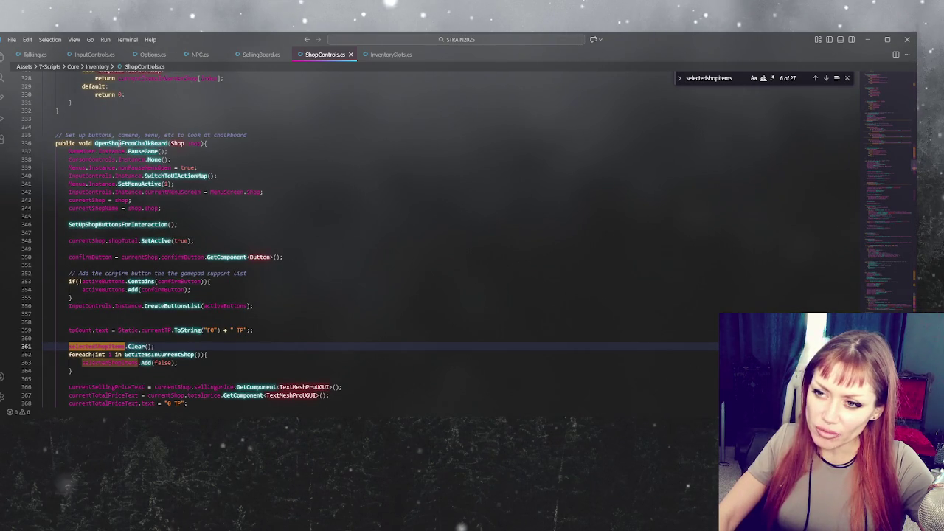
{"action": "scroll", "coordinate": [107, 234], "scroll_direction": "down", "scroll_amount": 5}
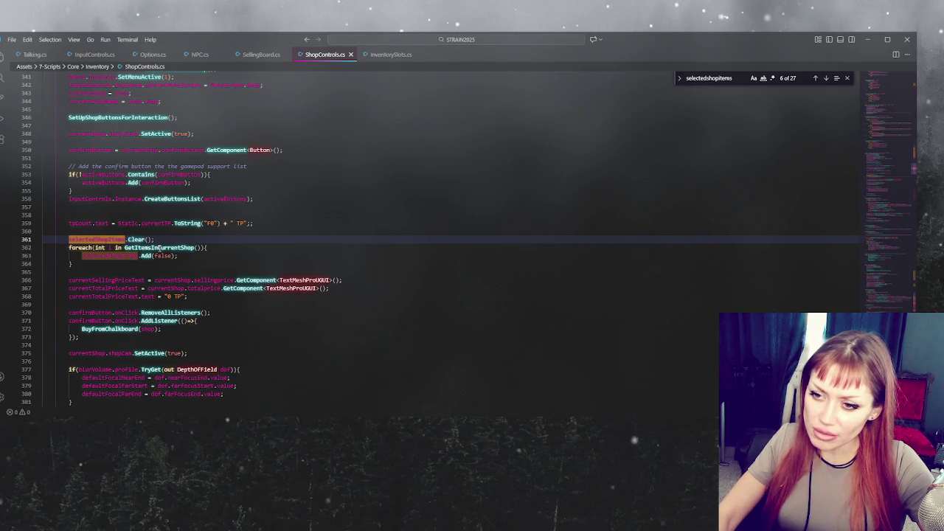
{"action": "double_click", "coordinate": [158, 248]}
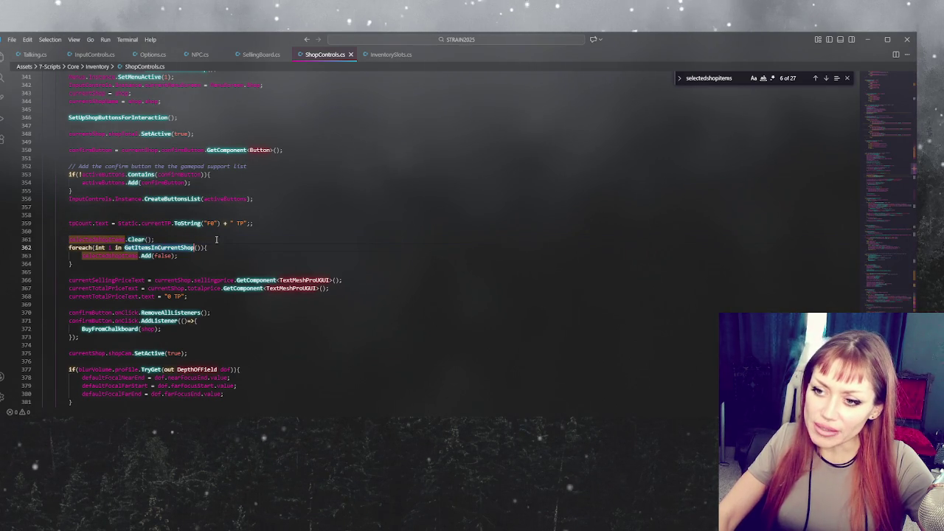
{"action": "double_click", "coordinate": [110, 256]}
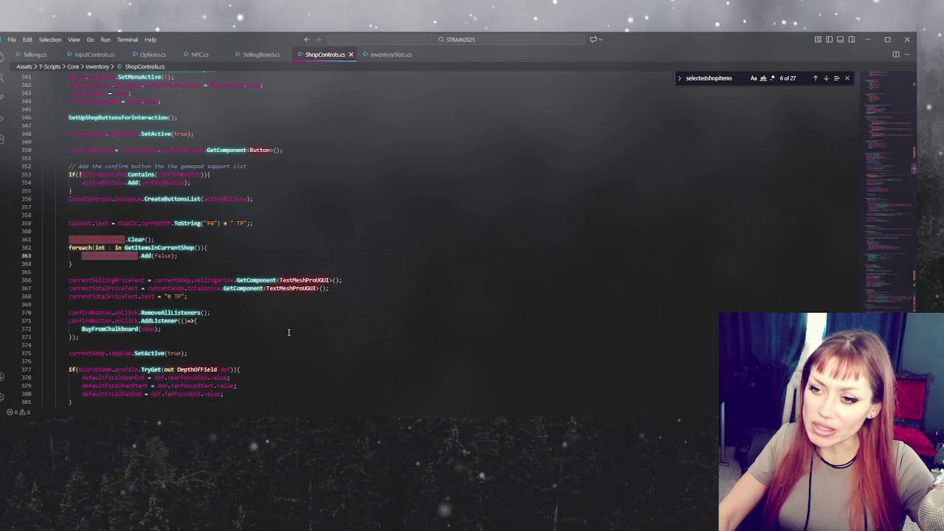
Step on through later selectedShopItems matches toward AddItemToCart.
{"action": "left_click", "coordinate": [825, 78]}
{"action": "left_click", "coordinate": [824, 78]}
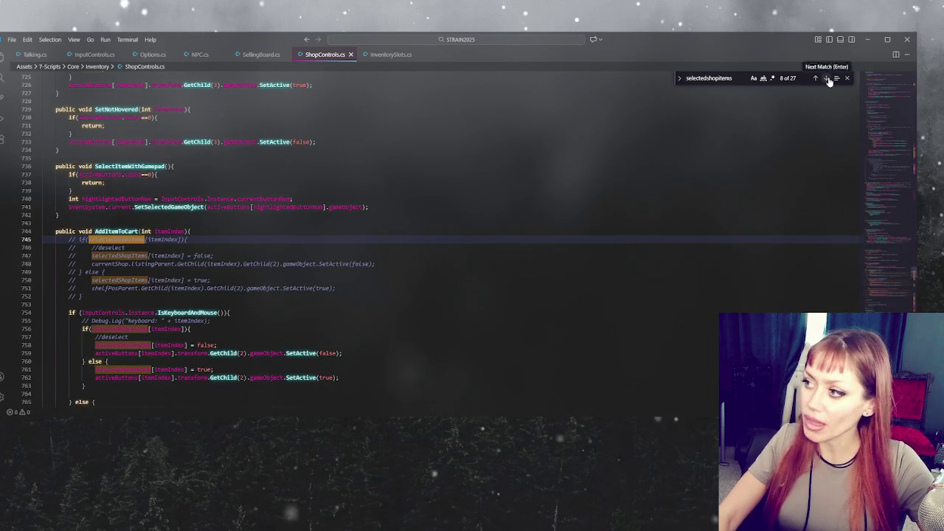
{"action": "left_click", "coordinate": [827, 78]}
{"action": "left_click", "coordinate": [827, 78]}
{"action": "left_click", "coordinate": [827, 78]}
{"action": "left_click", "coordinate": [828, 78]}
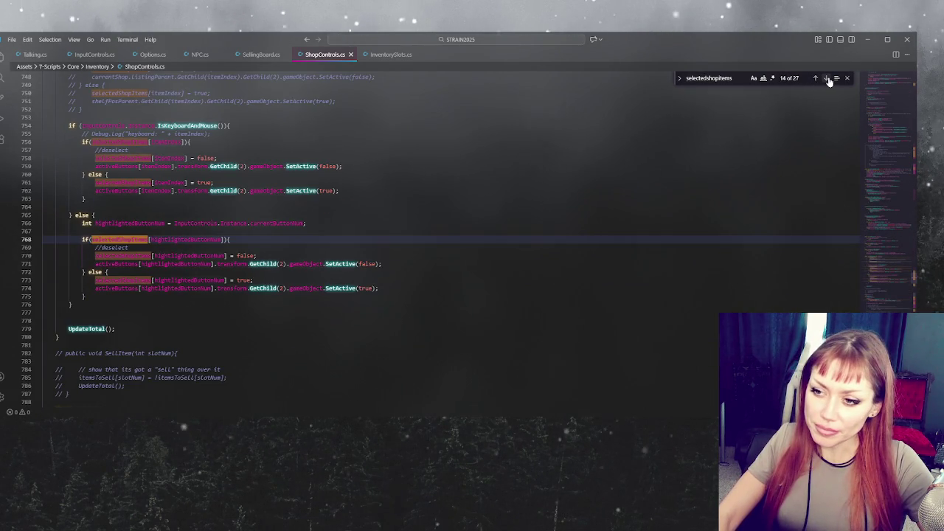
{"action": "left_click", "coordinate": [827, 79]}
{"action": "left_click", "coordinate": [828, 79]}
{"action": "left_click", "coordinate": [827, 78]}
{"action": "left_click", "coordinate": [827, 78]}
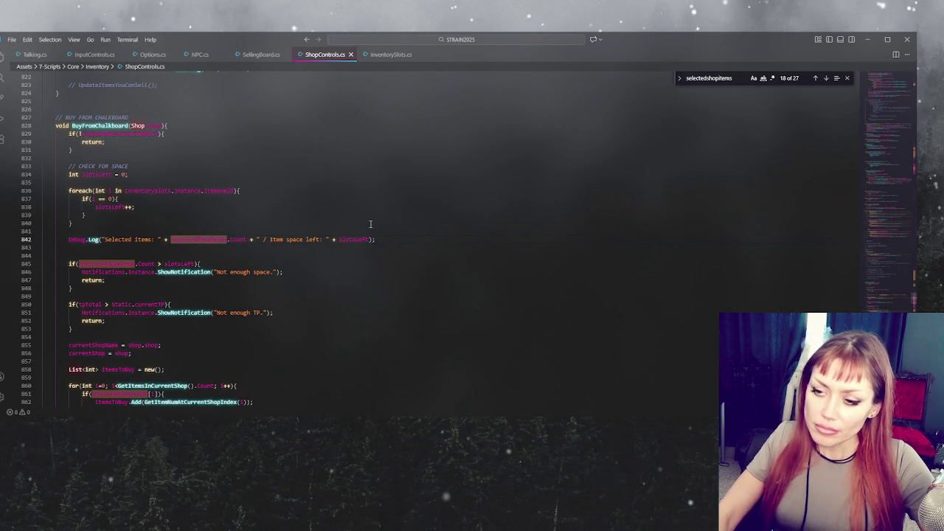
Declare int selectedItems = 0 and add a foreach over selectedShopItems after the slot loop.
{"action": "left_click", "coordinate": [200, 174]}
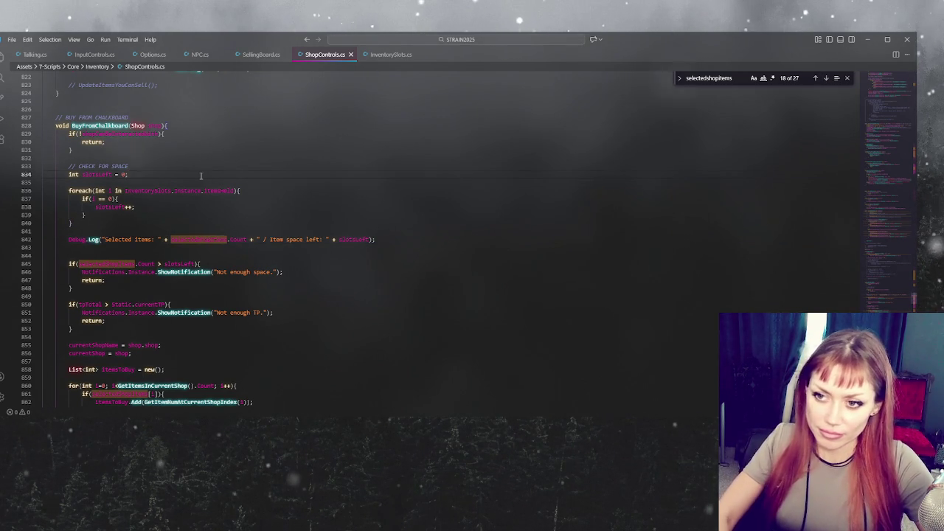
{"action": "key", "text": "Return"}
{"action": "type", "text": "int"}
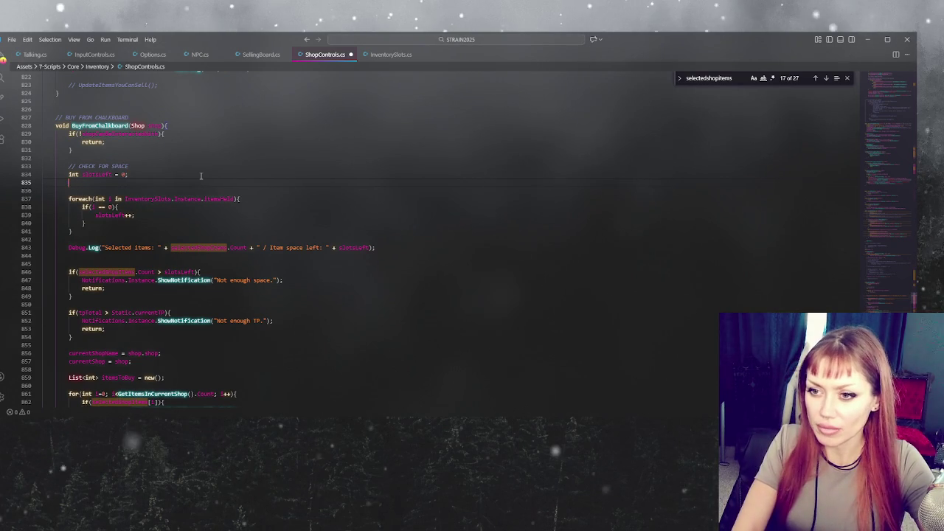
{"action": "type", "text": " selecte"}
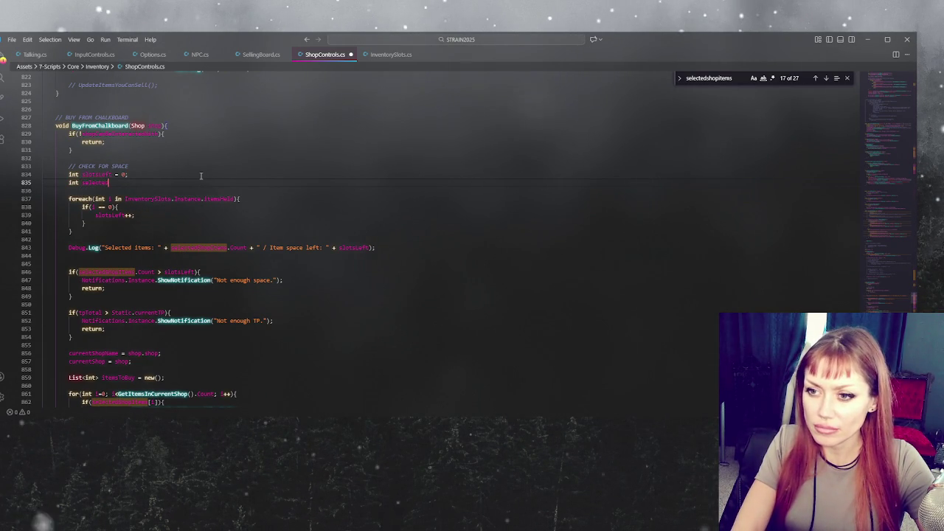
{"action": "type", "text": "dItems = 0;"}
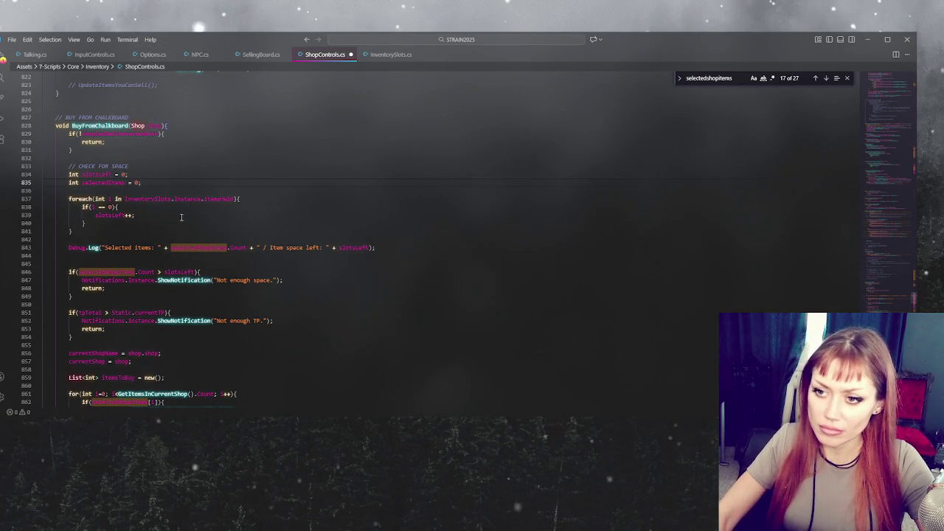
{"action": "left_click", "coordinate": [163, 234]}
{"action": "key", "text": "Return"}
{"action": "key", "text": "Return"}
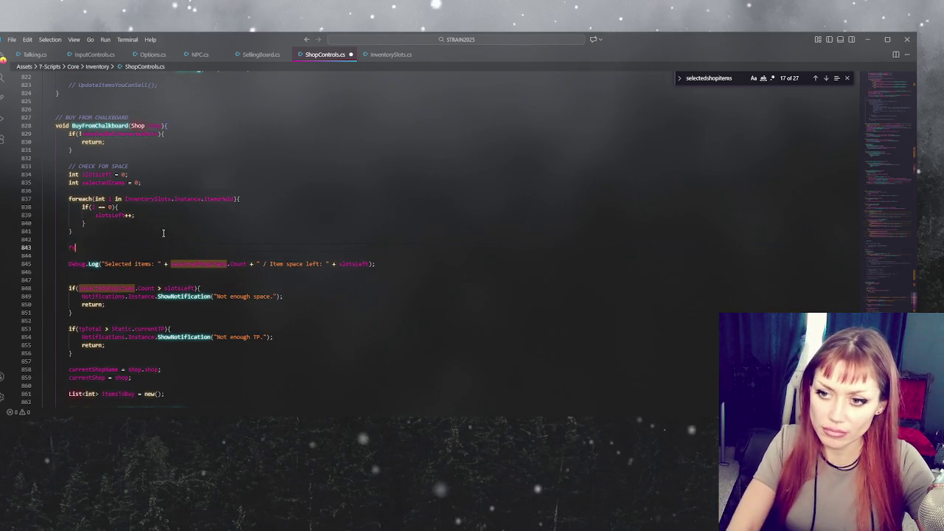
{"action": "type", "text": "foreach("}
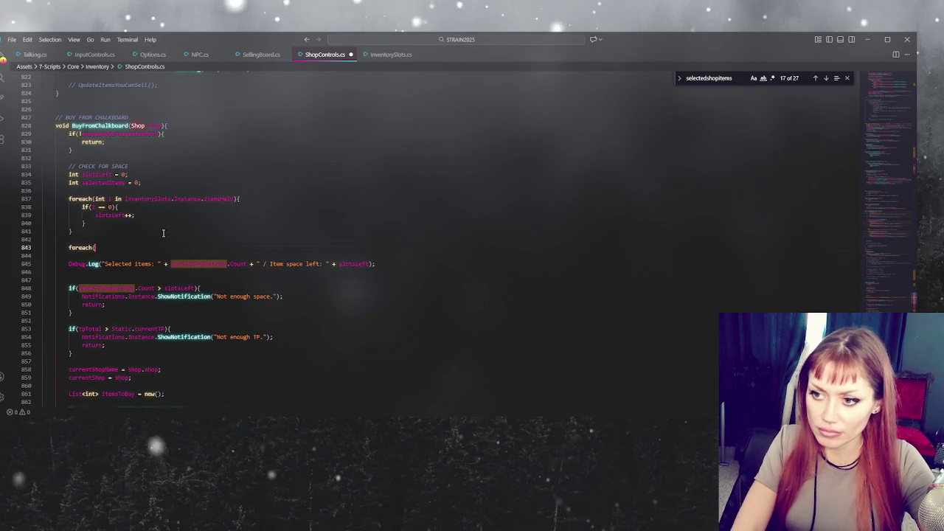
{"action": "type", "text": "bool b in se"}
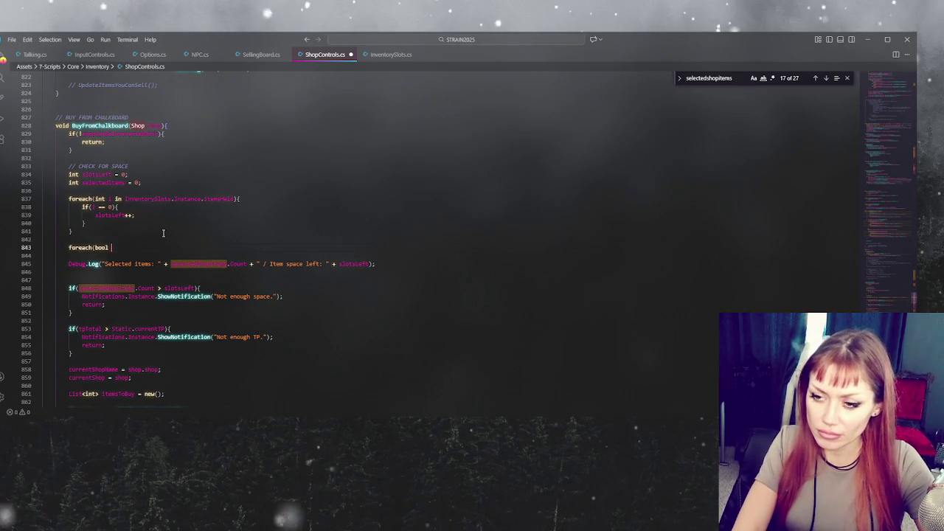
{"action": "type", "text": "lect"}
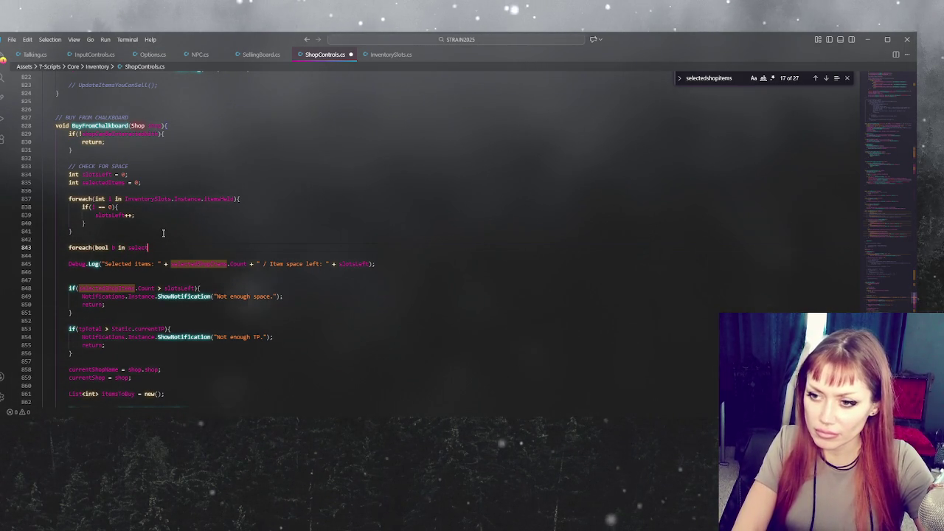
{"action": "type", "text": "edShopItems){"}
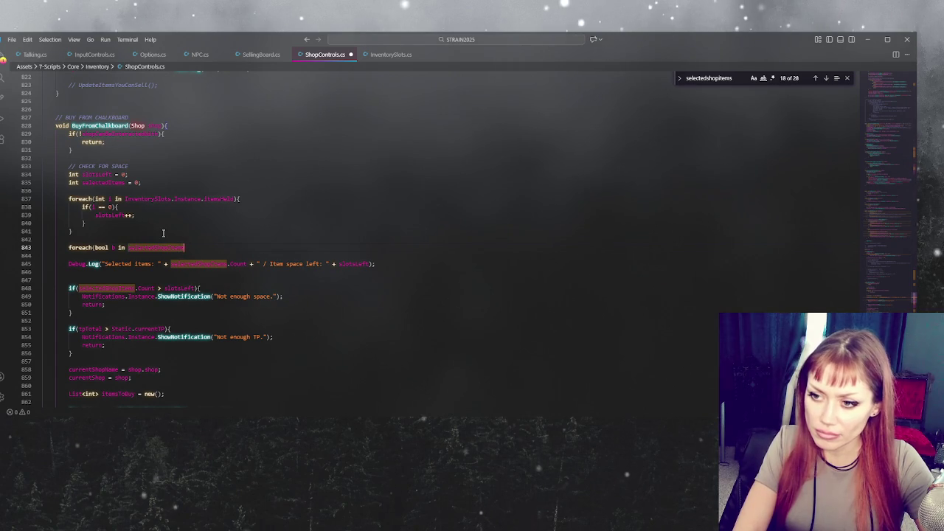
{"action": "key", "text": "Return"}
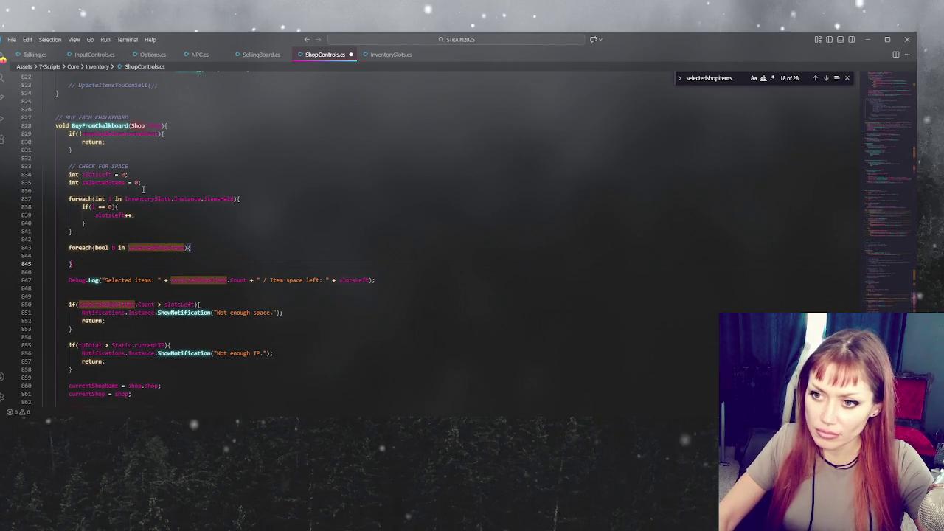
Inside the new loop, increment selectedItems whenever the entry is true.
{"action": "left_click", "coordinate": [134, 256]}
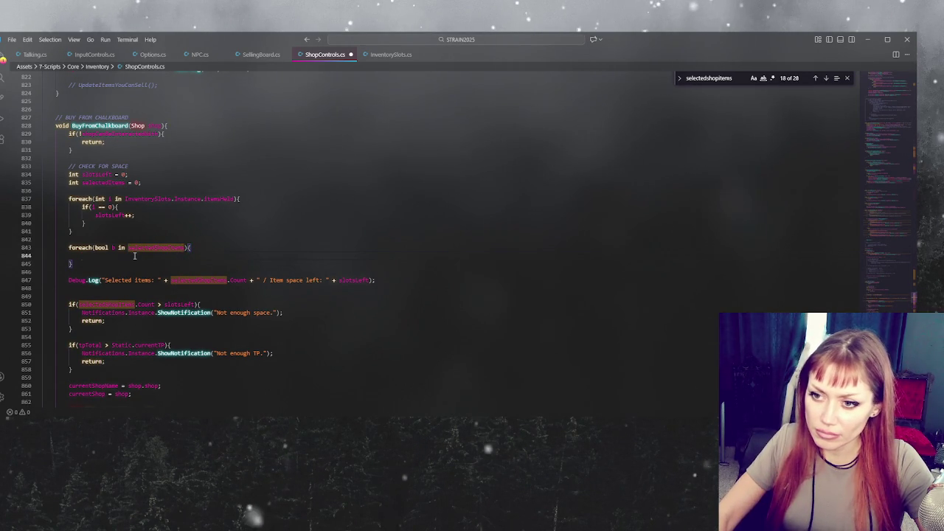
{"action": "type", "text": "if("}
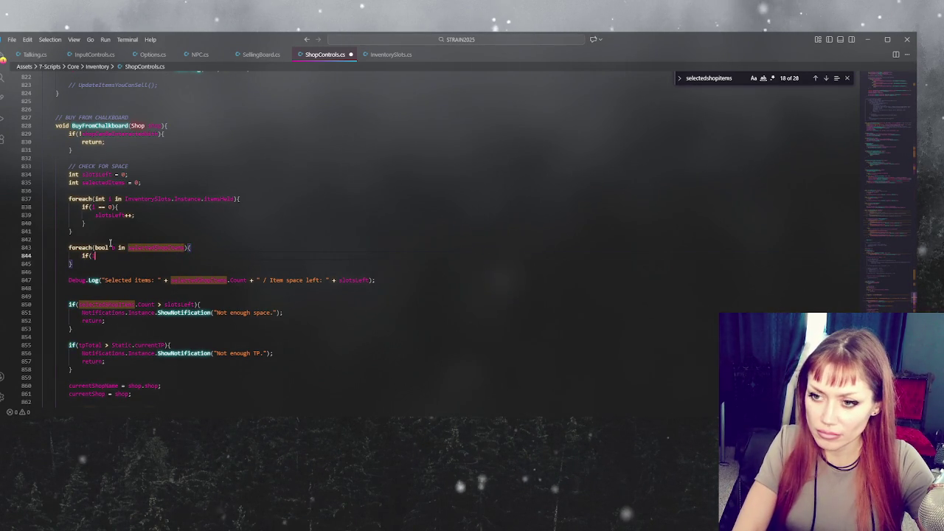
{"action": "type", "text": "b"}
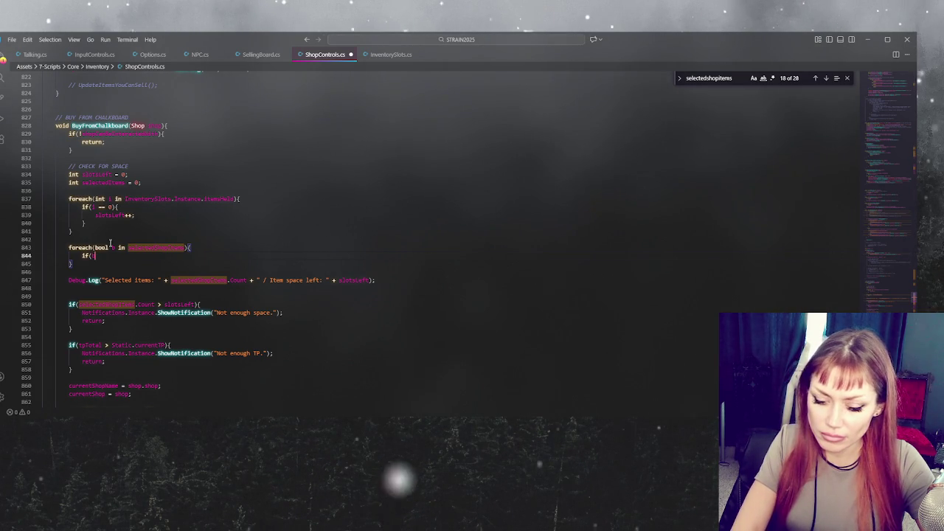
{"action": "type", "text": "){"}
{"action": "key", "text": "Return"}
{"action": "type", "text": "selectedItems"}
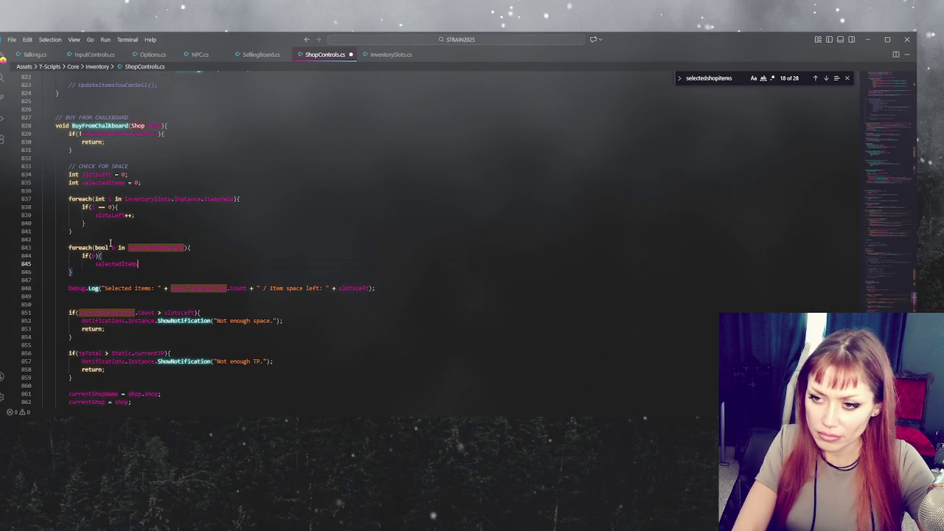
{"action": "type", "text": "++;"}
{"action": "key", "text": "Return"}
{"action": "type", "text": "}"}
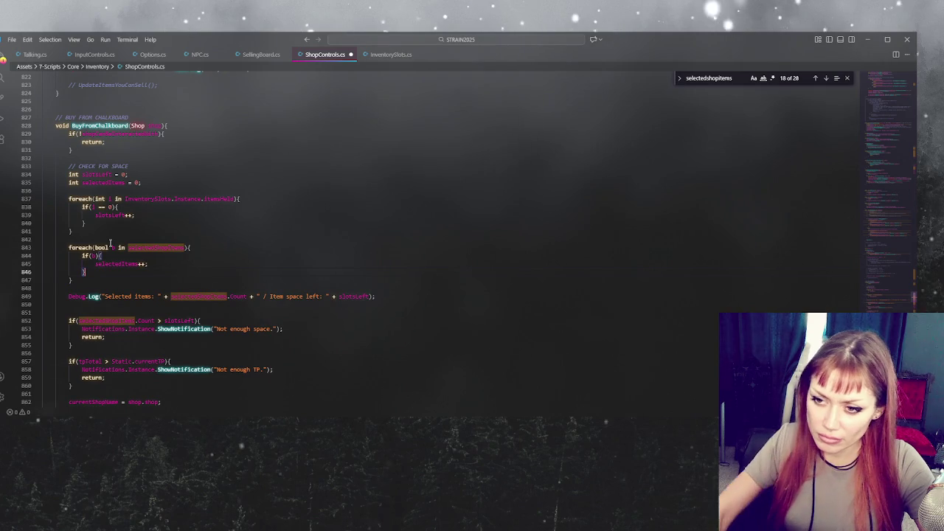
Replace selectedShopItems.Count in the Debug.Log line with selectedItems.
{"action": "left_click", "coordinate": [140, 242]}
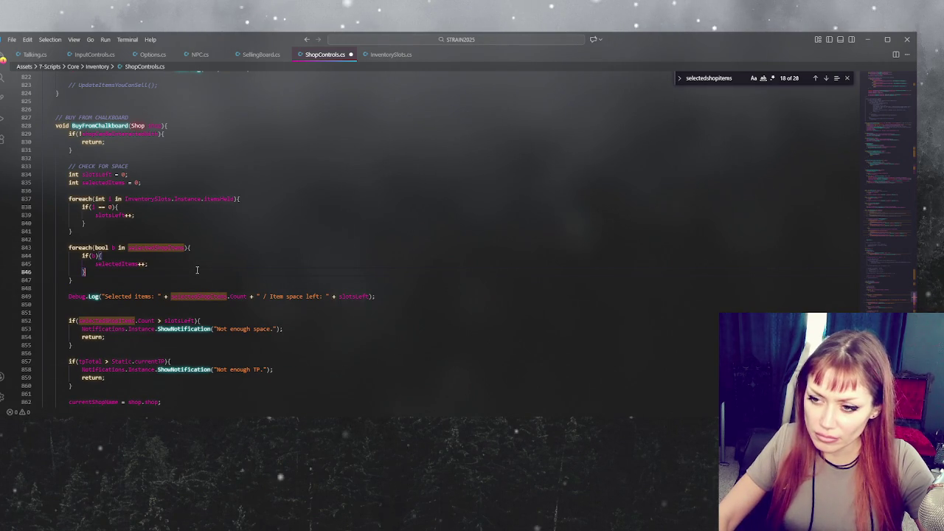
{"action": "key", "text": "Down"}
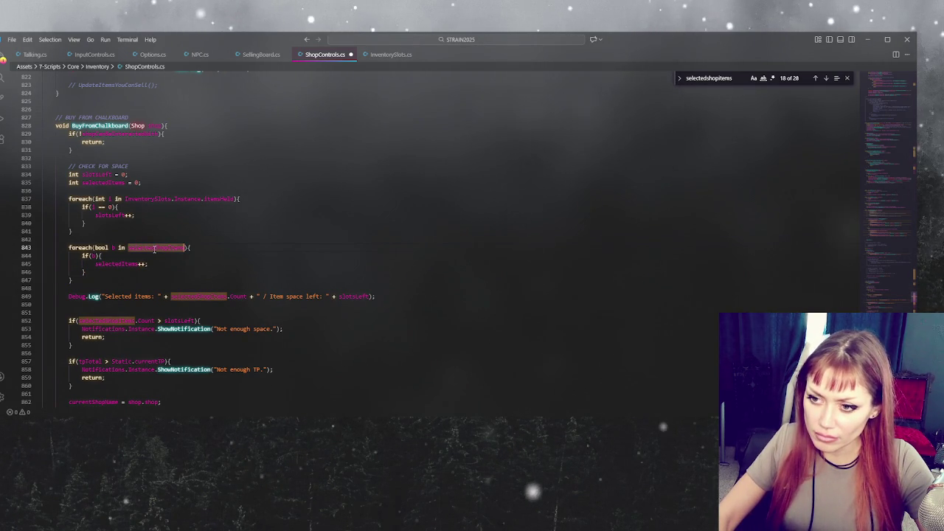
{"action": "left_click", "coordinate": [102, 264]}
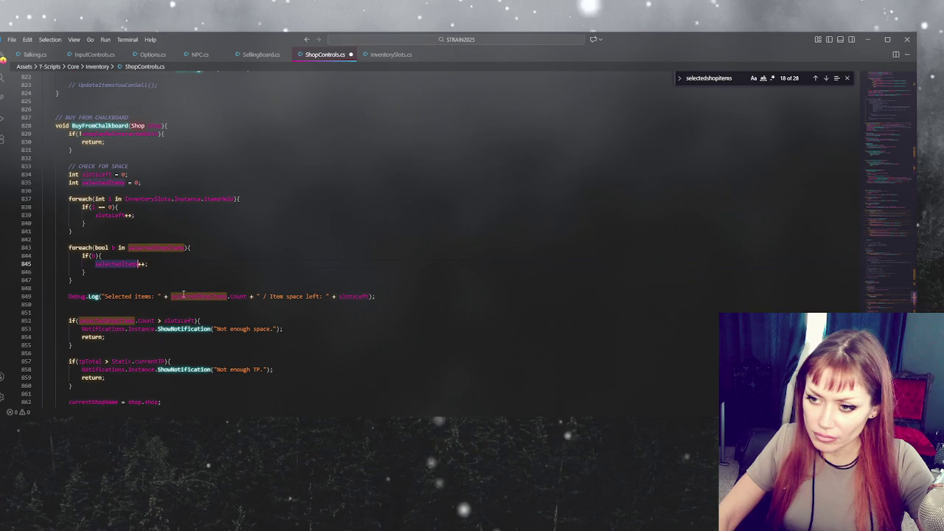
{"action": "left_click", "coordinate": [208, 296]}
{"action": "mouse_move", "coordinate": [247, 296]}
{"action": "left_mouse_down"}
{"action": "mouse_move", "coordinate": [167, 296]}
{"action": "mouse_move", "coordinate": [79, 321]}
{"action": "left_mouse_up"}
{"action": "type", "text": "selectedItems"}
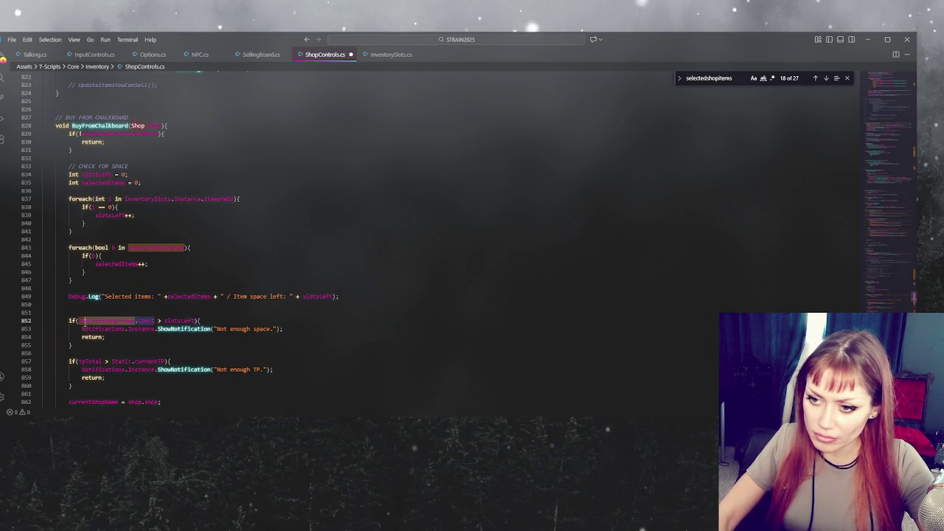
{"action": "type", "text": "selectedItems"}
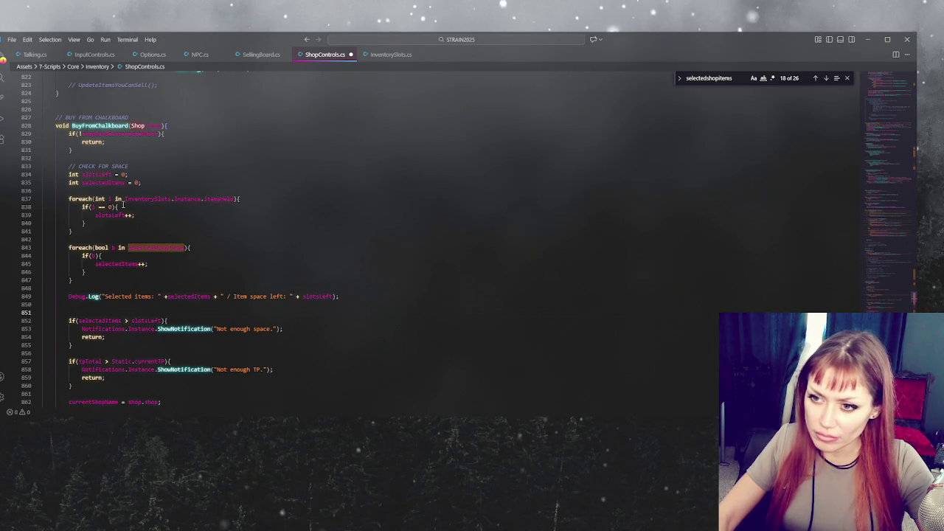
Rename selectedItems to currentlySelectedCount on lines 835, 845, 849 and 852, then save.
{"action": "double_click", "coordinate": [103, 182]}
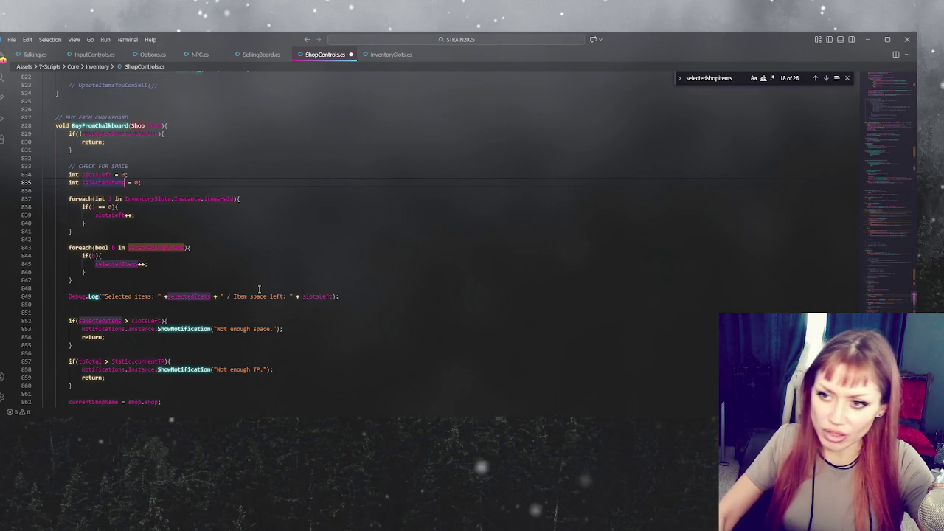
{"action": "double_click", "coordinate": [107, 183]}
{"action": "type", "text": "currentSelected"}
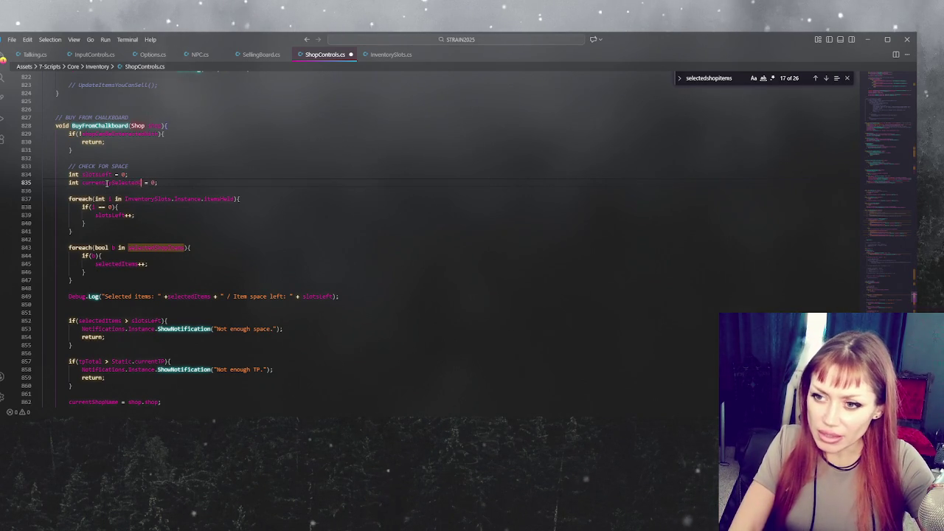
{"action": "type", "text": "edCount"}
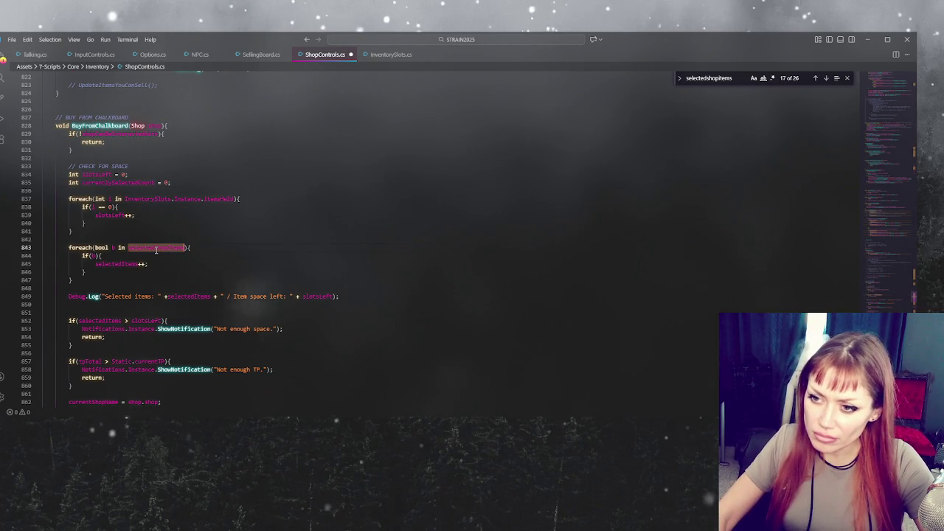
{"action": "double_click", "coordinate": [123, 263]}
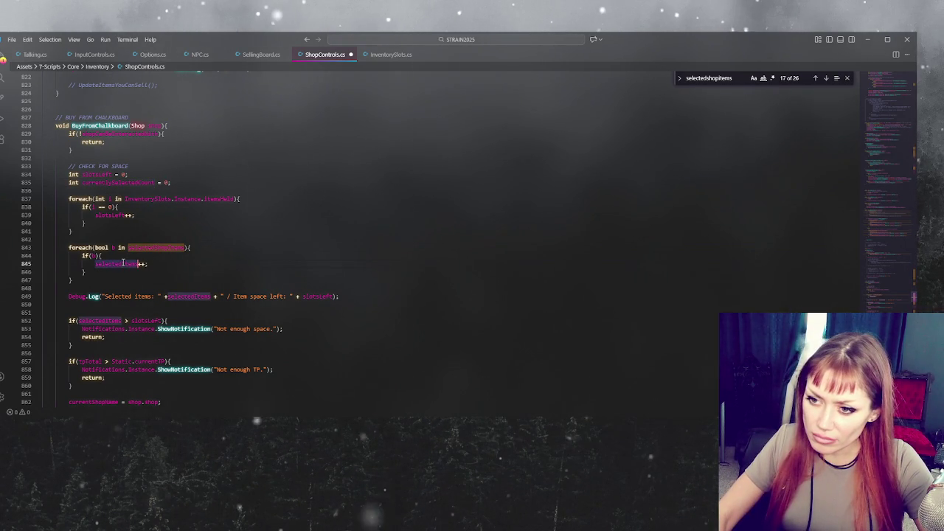
{"action": "type", "text": "currentlySelectedCount"}
{"action": "double_click", "coordinate": [189, 296]}
{"action": "type", "text": "currentlySelectedCount"}
{"action": "double_click", "coordinate": [101, 320]}
{"action": "type", "text": "currentlySelectedCount"}
{"action": "key", "text": "ctrl+s"}
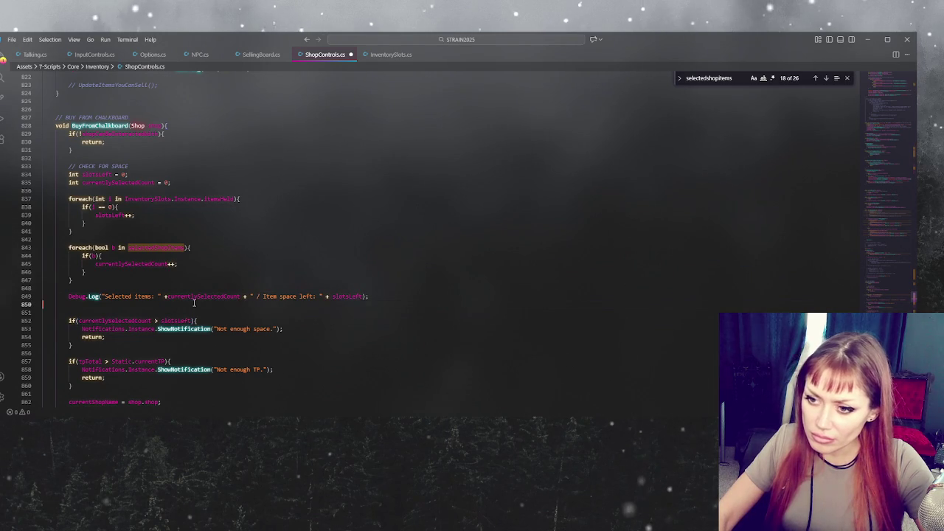
{"action": "left_click", "coordinate": [199, 301]}
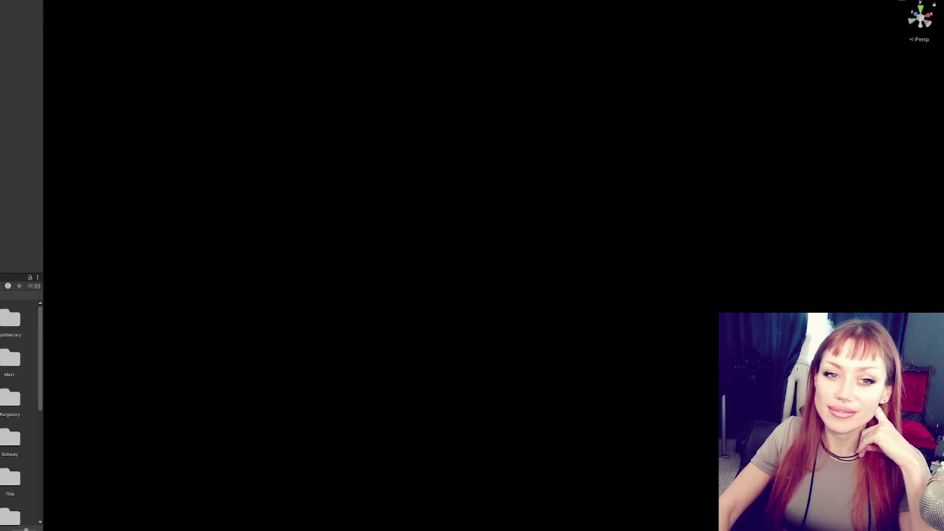
Open the scenes folder in the Project panel.
{"action": "double_click", "coordinate": [8, 418]}
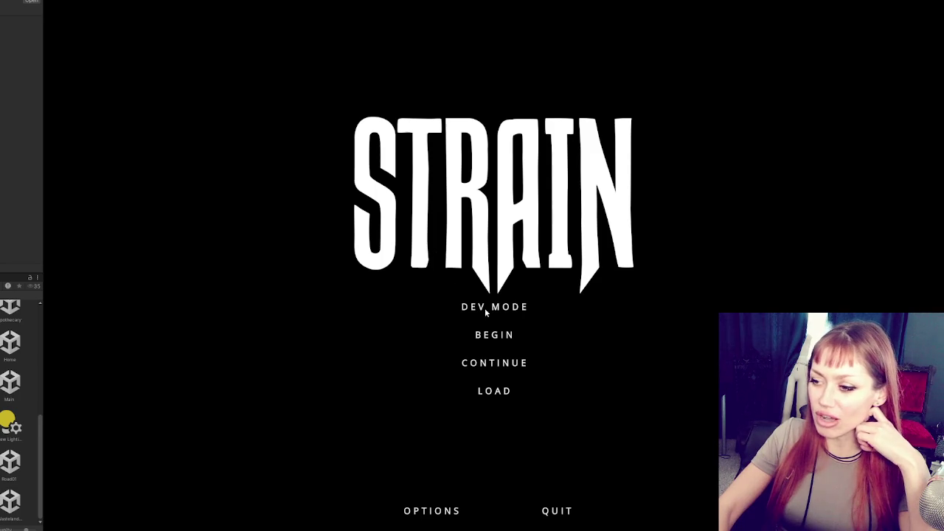
Resume the saved game and walk out through the garden to the boulder by the gazebo.
{"action": "left_click", "coordinate": [520, 364]}
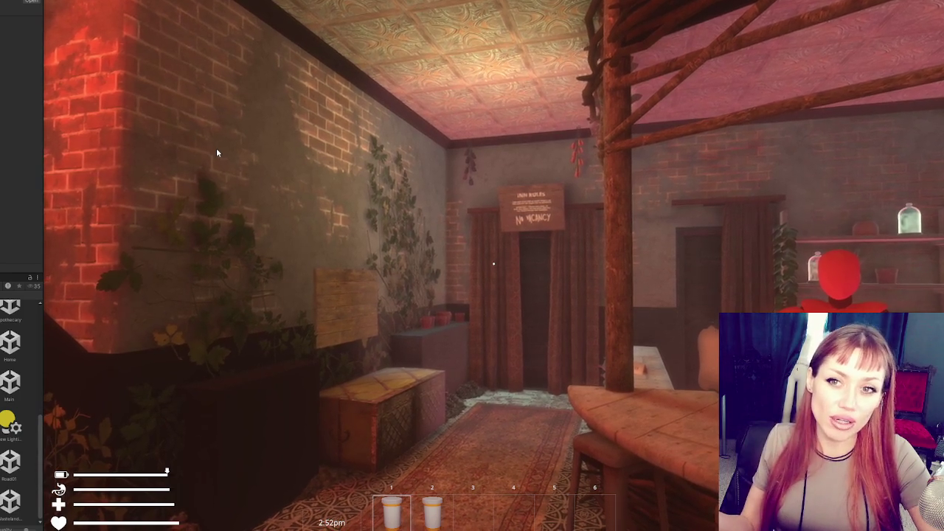
{"action": "left_click", "coordinate": [217, 150]}
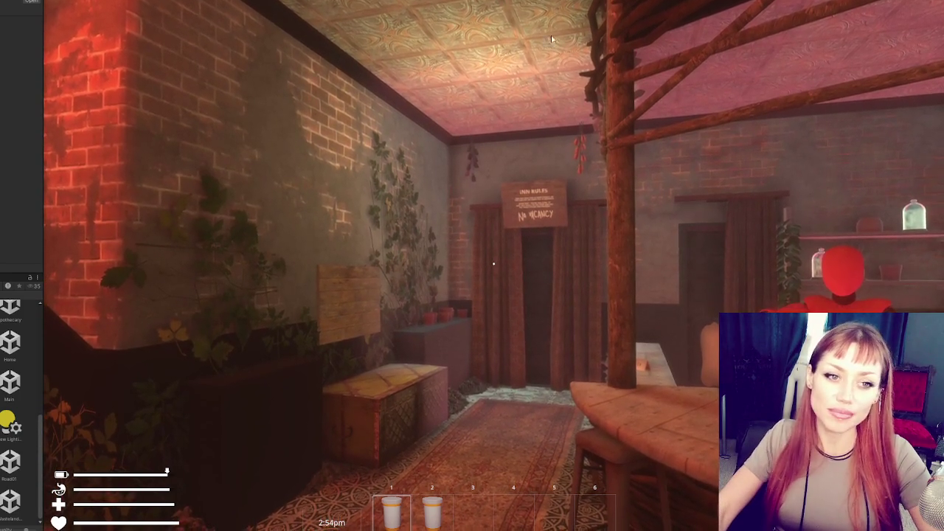
{"action": "key", "text": "w"}
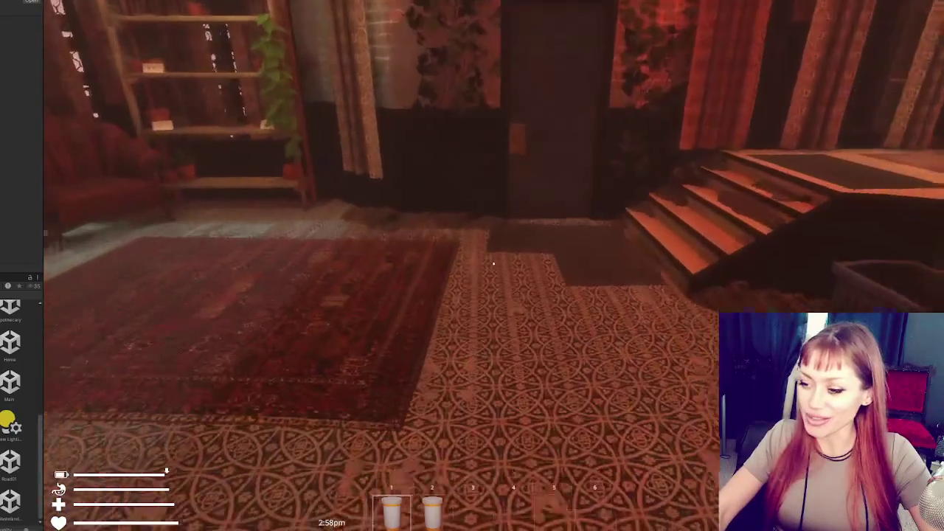
{"action": "key", "text": "w"}
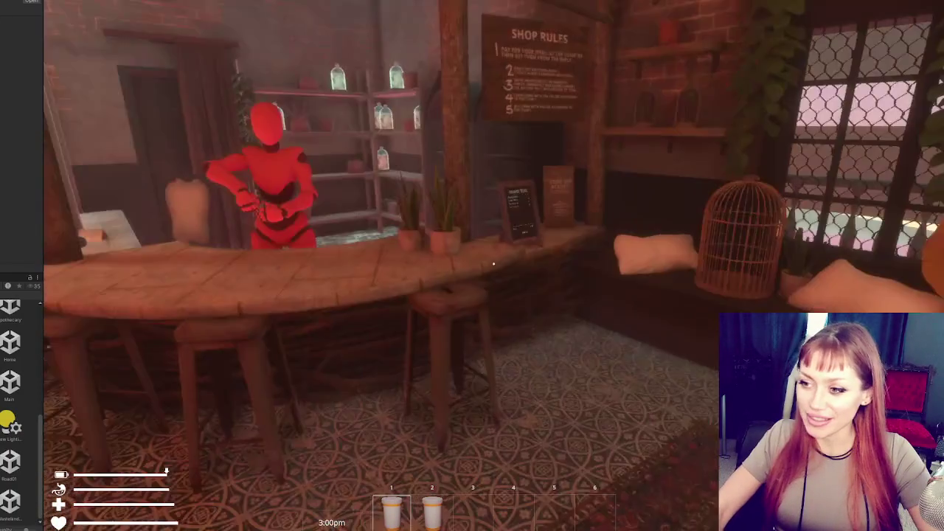
{"action": "key", "text": "w"}
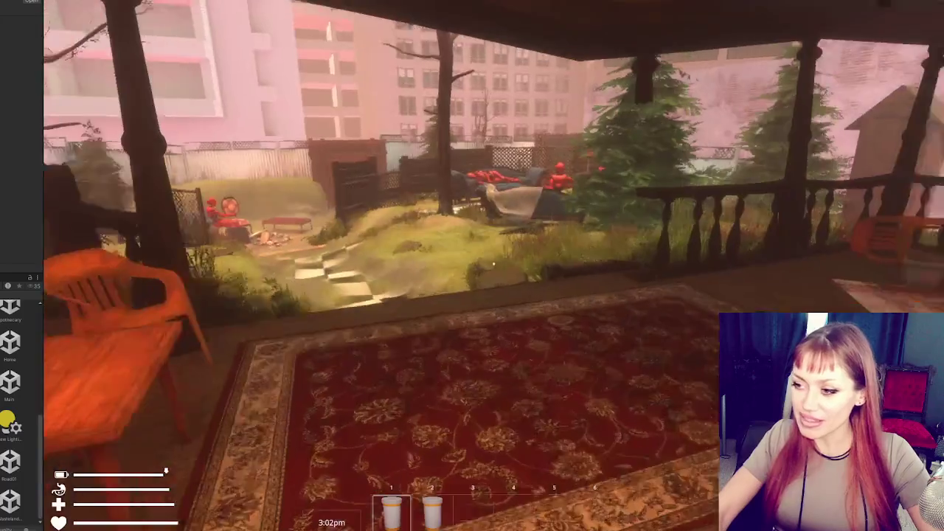
{"action": "key", "text": "w"}
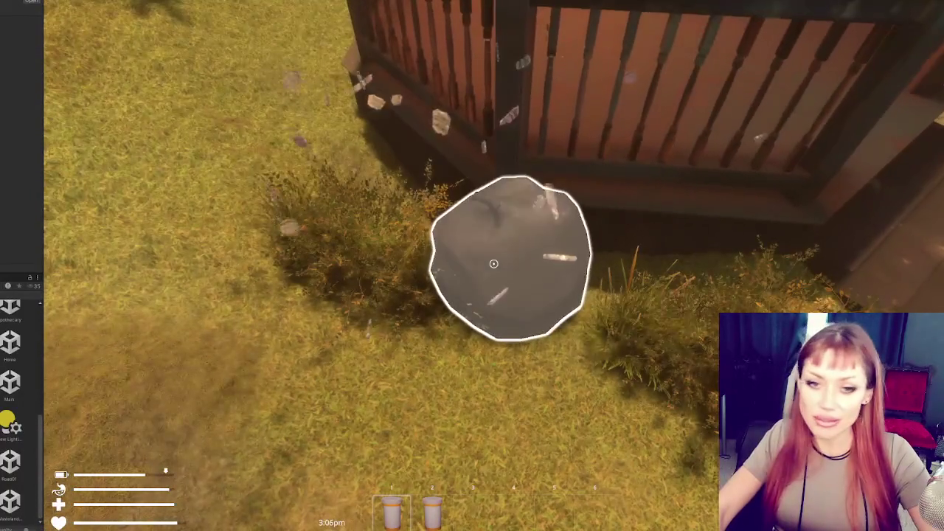
Mine the boulder, collect its drop, and loot Antibiotics from the trash bag.
{"action": "left_click", "coordinate": [494, 264]}
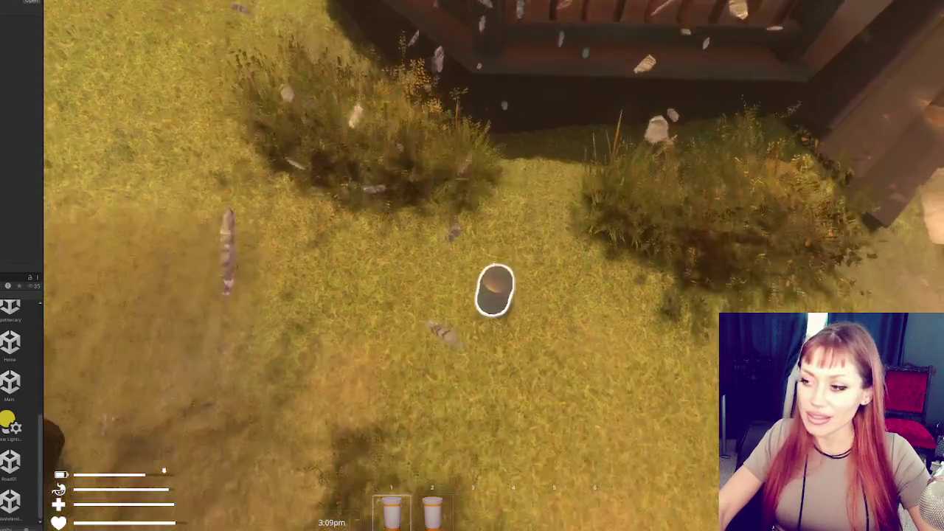
{"action": "left_click", "coordinate": [493, 264]}
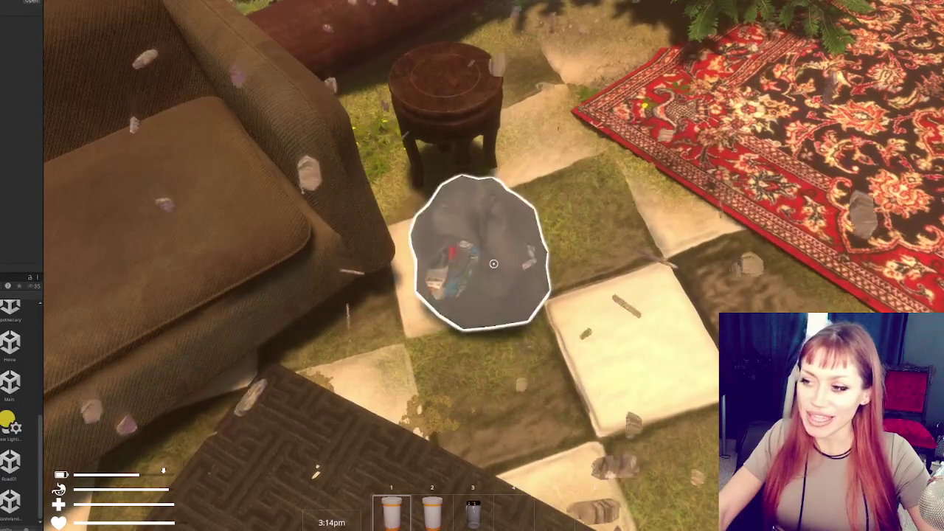
{"action": "left_click", "coordinate": [494, 263]}
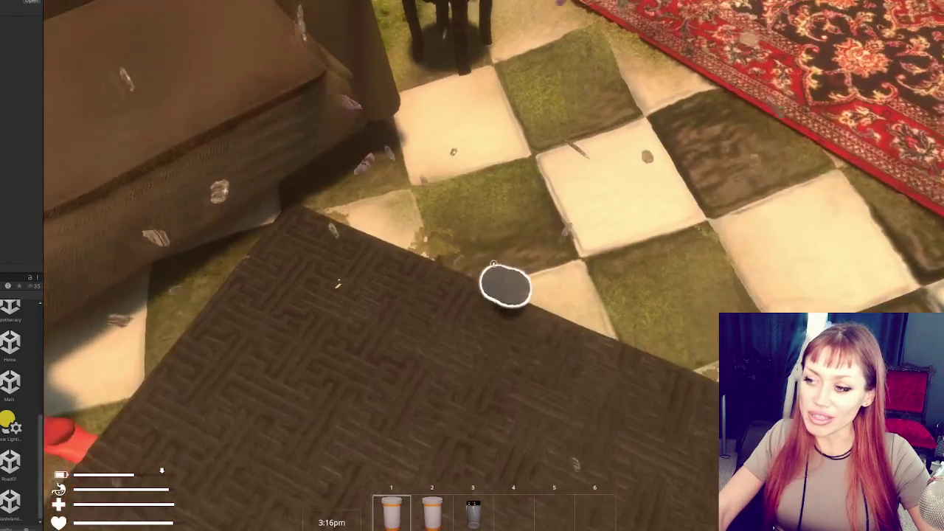
{"action": "left_click", "coordinate": [494, 264]}
Walk back into the shop and sell the Antibiotics at the selling board for 50 TP.
{"action": "key", "text": "w"}
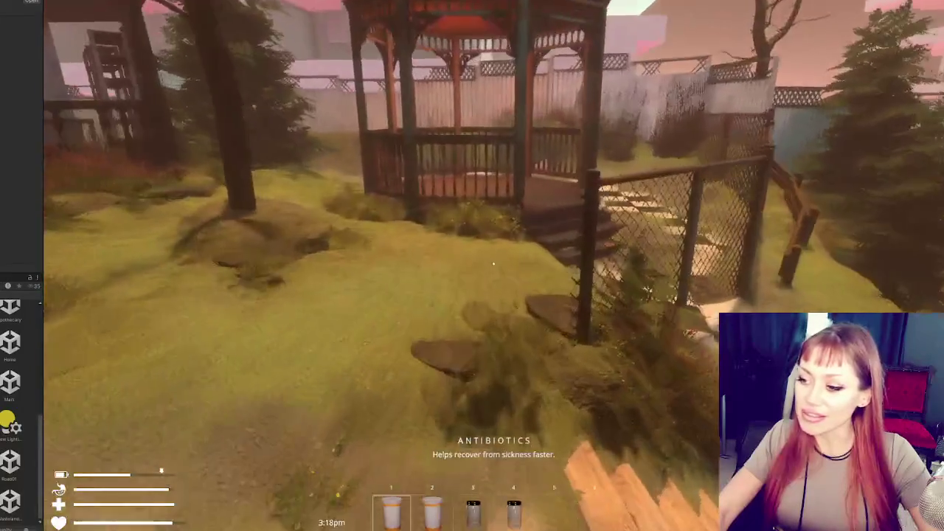
{"action": "key", "text": "w"}
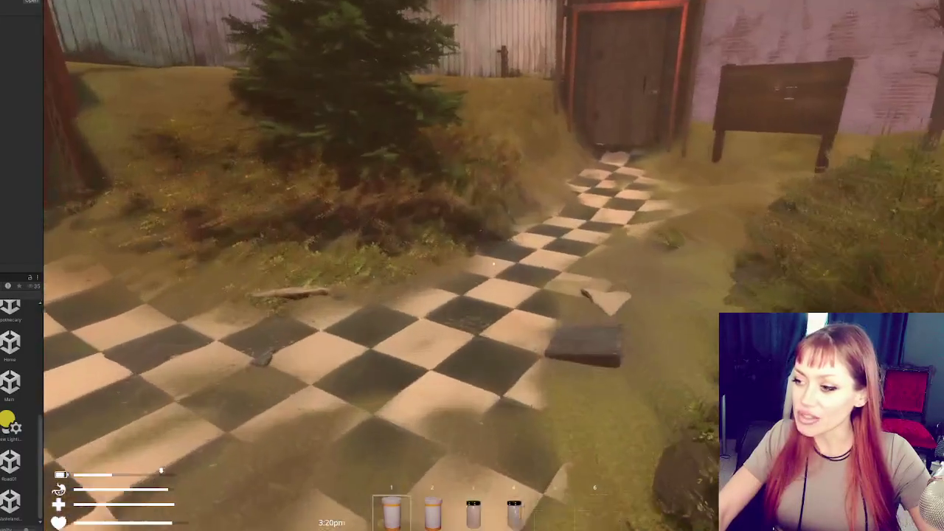
{"action": "key", "text": "w"}
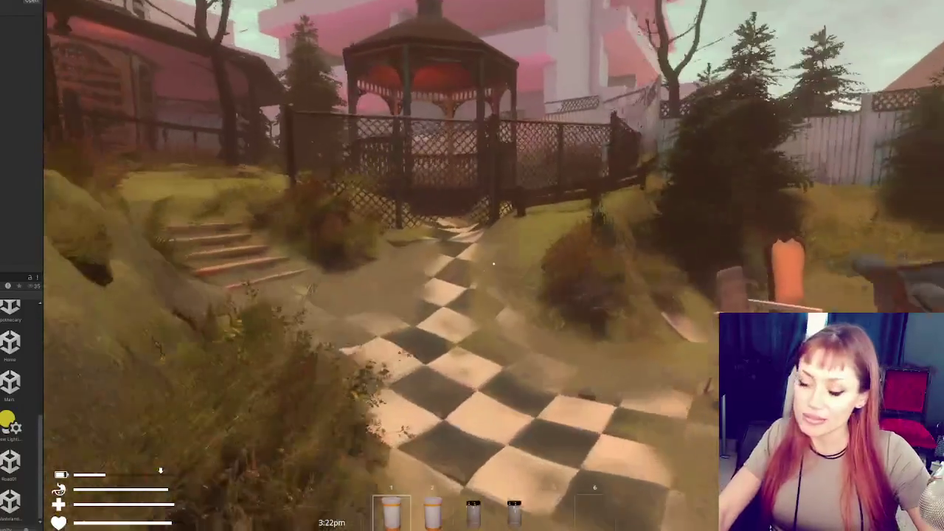
{"action": "key", "text": "w"}
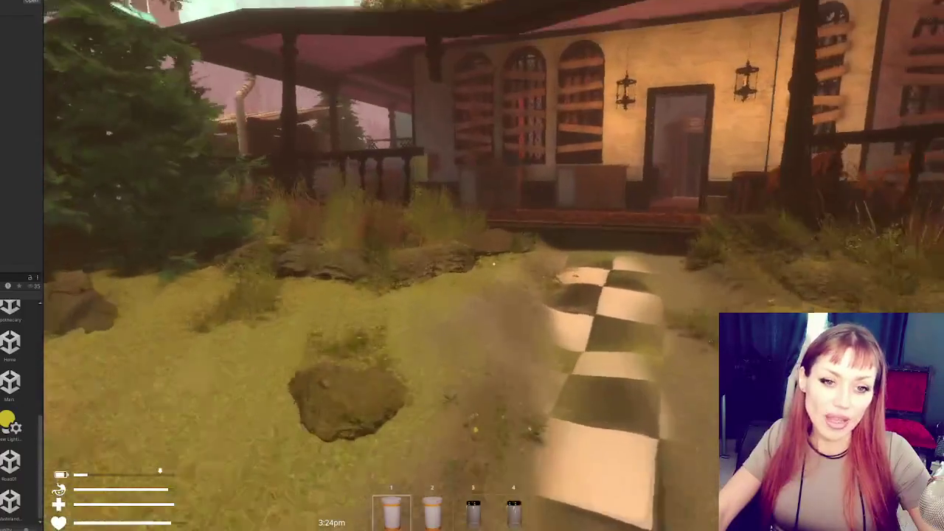
{"action": "key", "text": "w"}
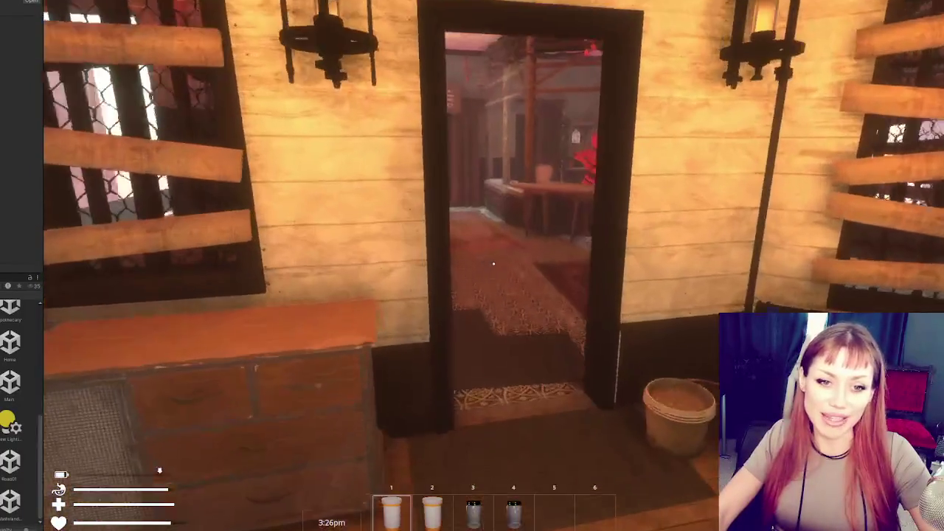
{"action": "key", "text": "w"}
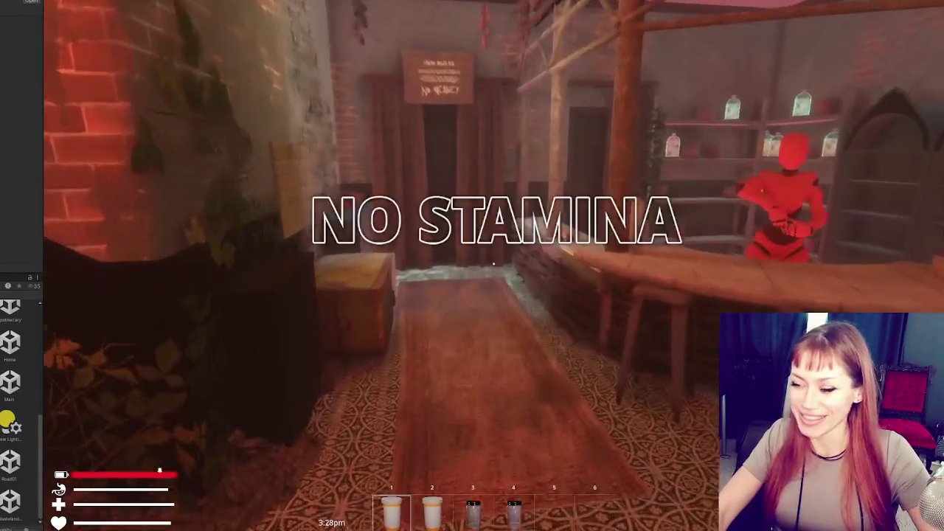
{"action": "key", "text": "e"}
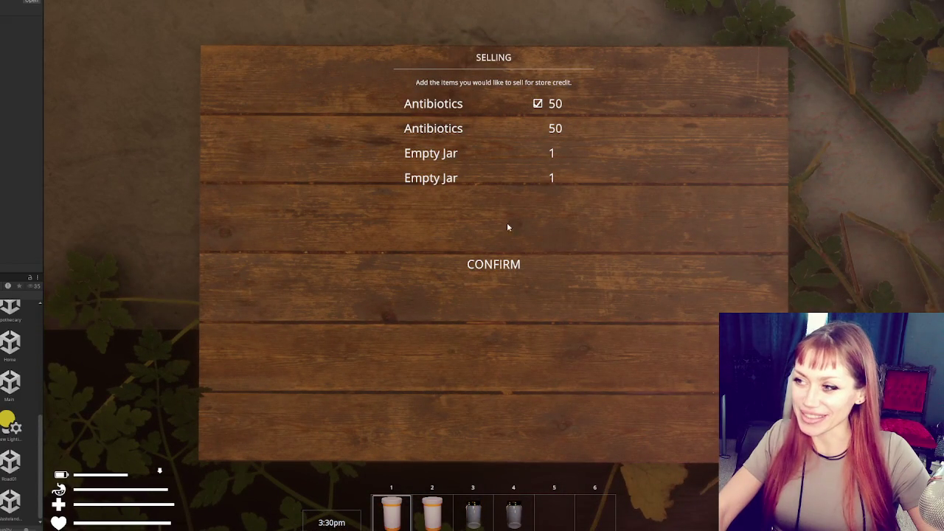
{"action": "left_click", "coordinate": [494, 264]}
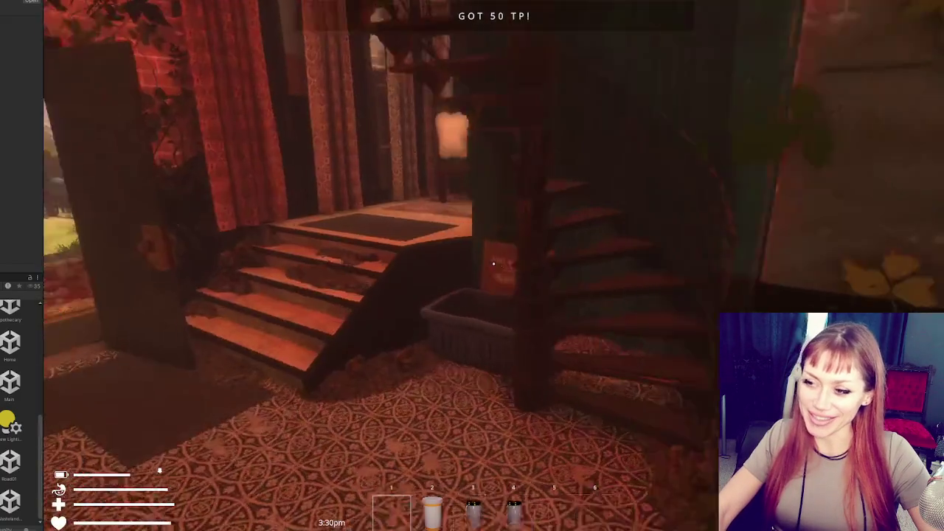
Buy a Tomato Sapling for 3TP and a Potato Sapling in the greenhouse.
{"action": "key", "text": "w"}
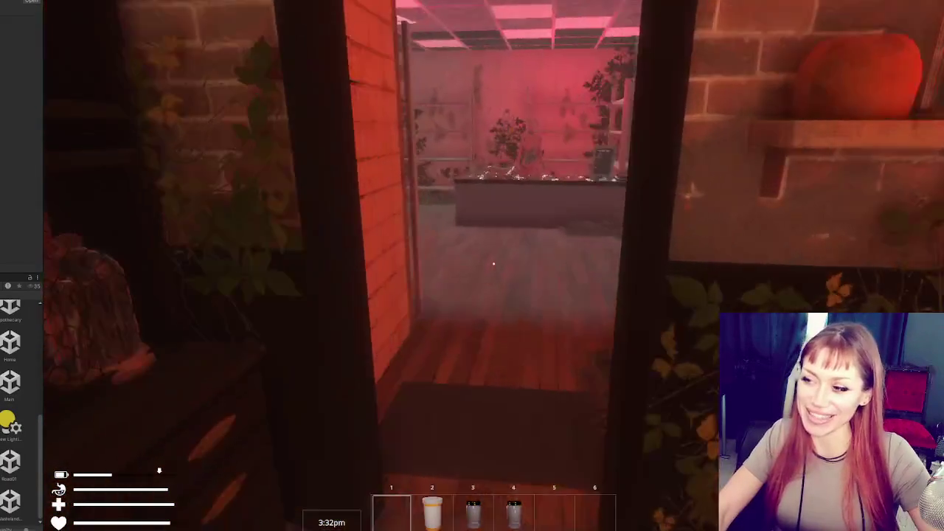
{"action": "key", "text": "w"}
{"action": "key", "text": "e"}
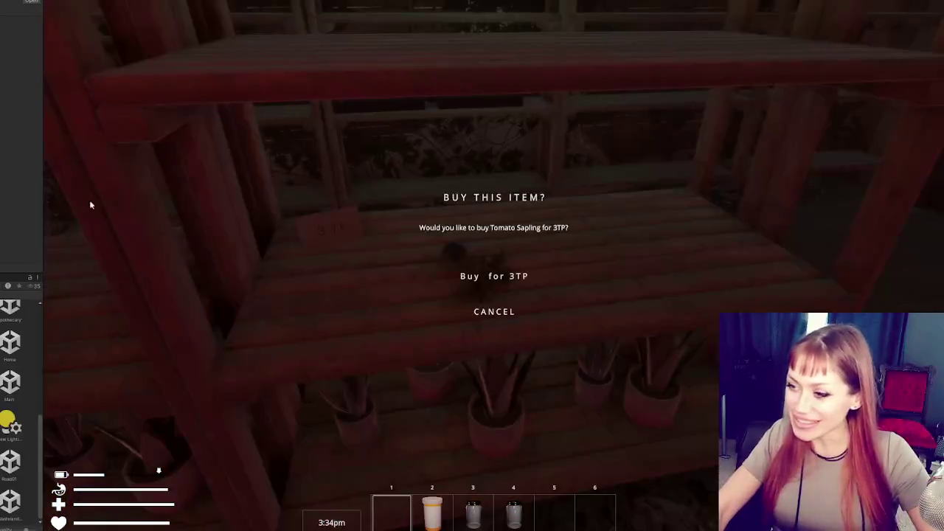
{"action": "left_click", "coordinate": [480, 280]}
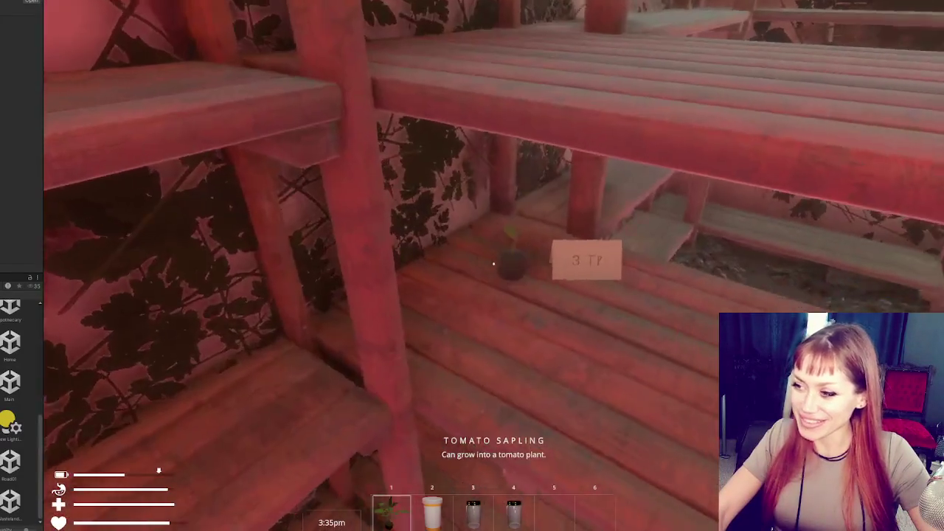
{"action": "key", "text": "e"}
{"action": "left_click", "coordinate": [532, 282]}
Walk to the shop counter and bring up the chalkboard's Todays Items list.
{"action": "key", "text": "w"}
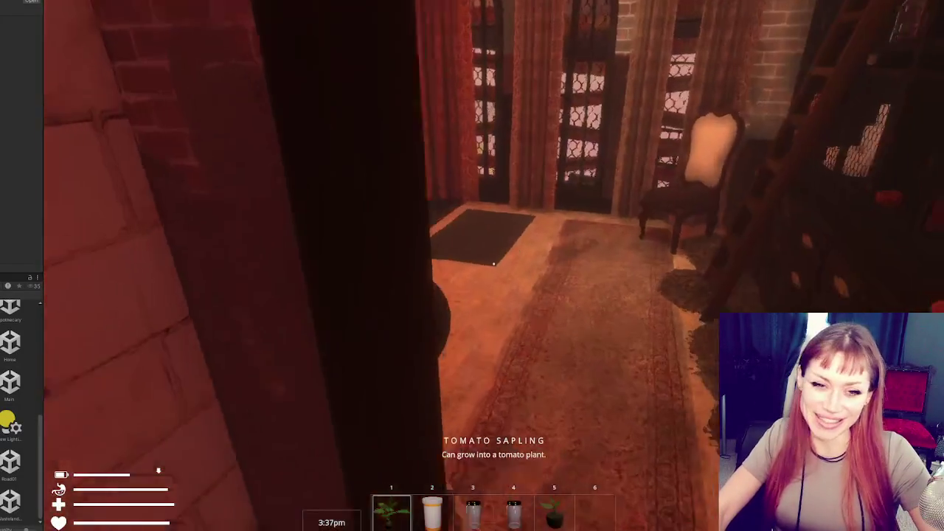
{"action": "key", "text": "w"}
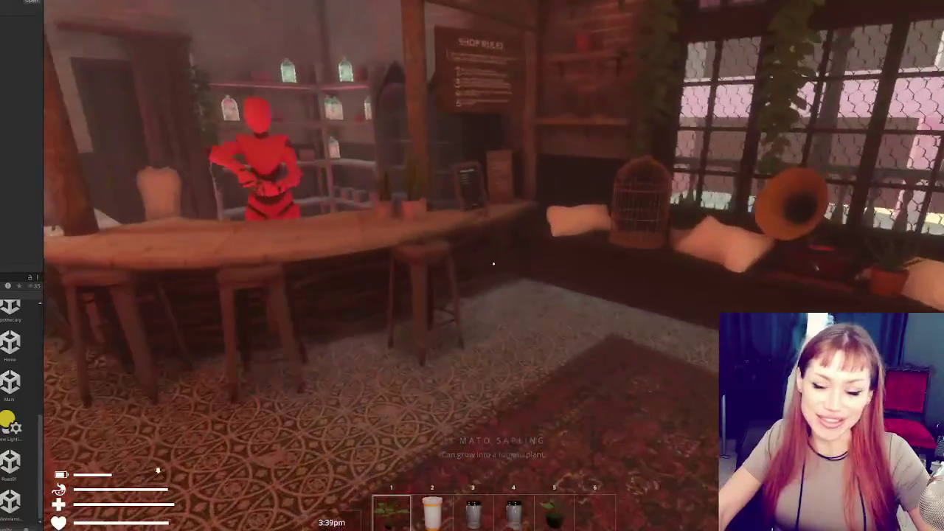
{"action": "key", "text": "w"}
{"action": "key", "text": "e"}
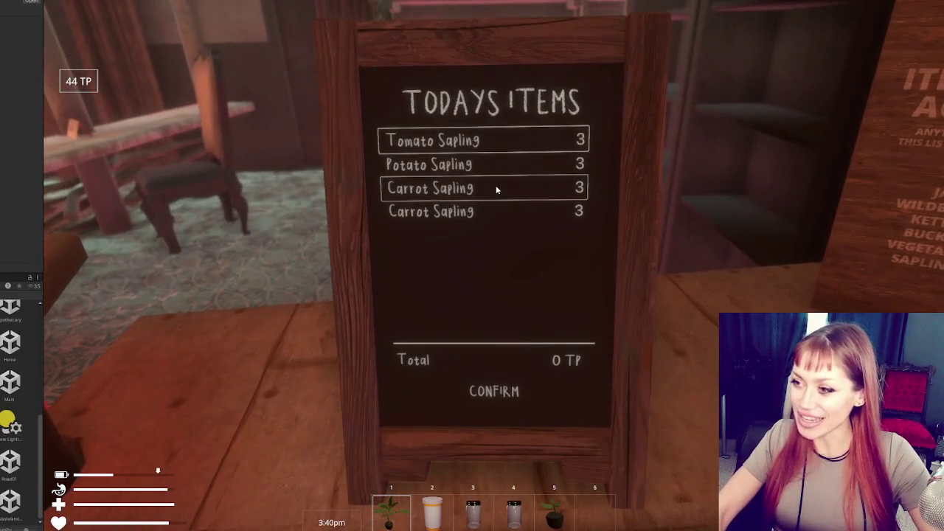
Buy the first Carrot Sapling from the chalkboard and step back.
{"action": "left_click", "coordinate": [496, 187]}
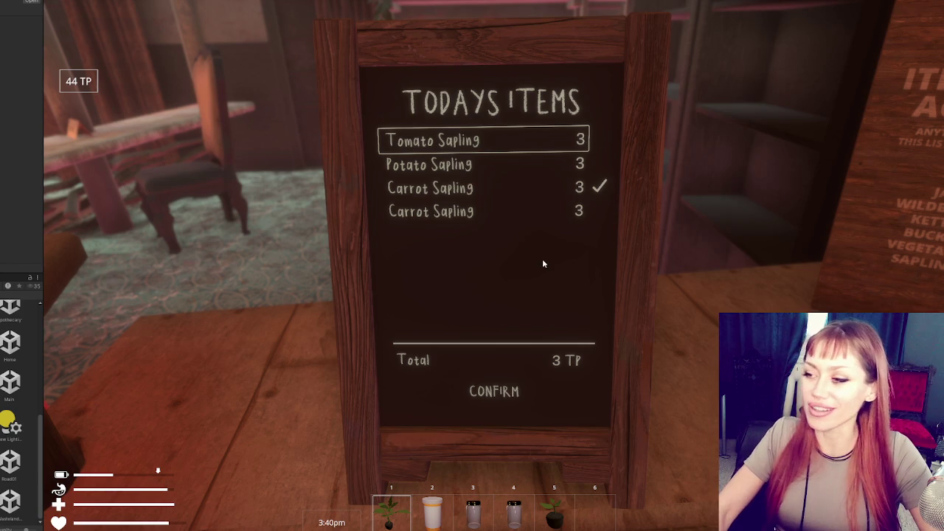
{"action": "left_click", "coordinate": [511, 392]}
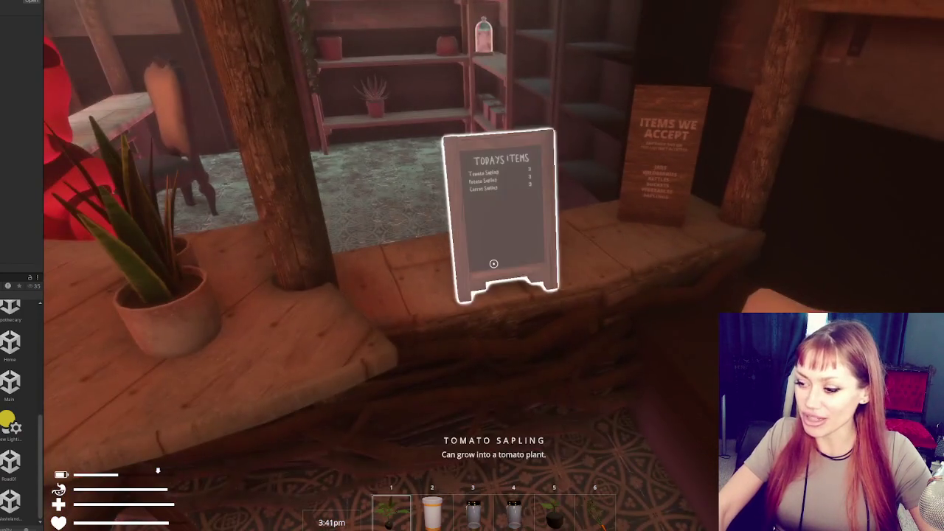
{"action": "key", "text": "s"}
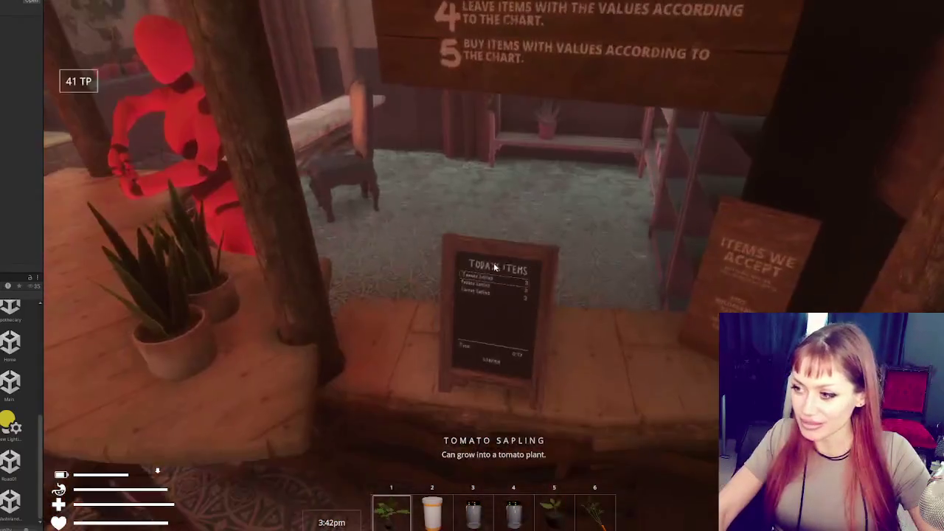
Retry buying a Potato Sapling from the board, then bring up the pause menu.
{"action": "key", "text": "e"}
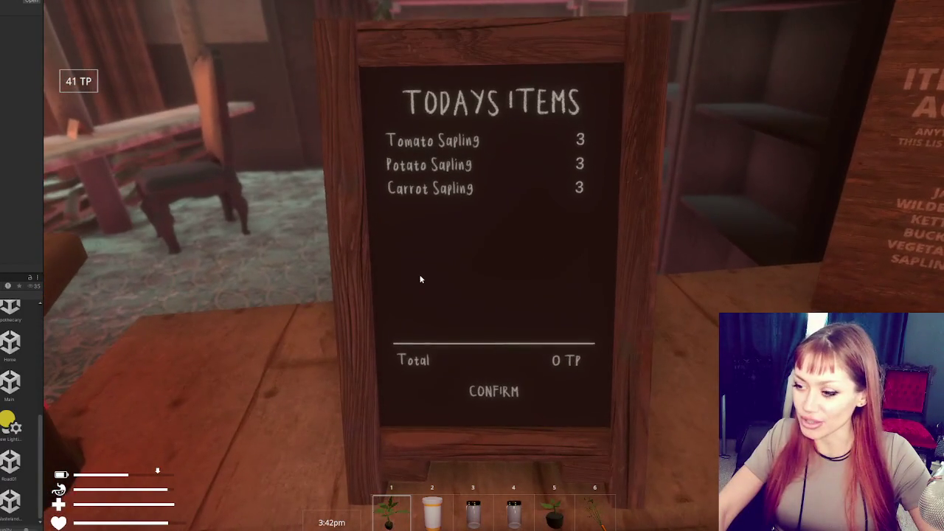
{"action": "left_click", "coordinate": [477, 171]}
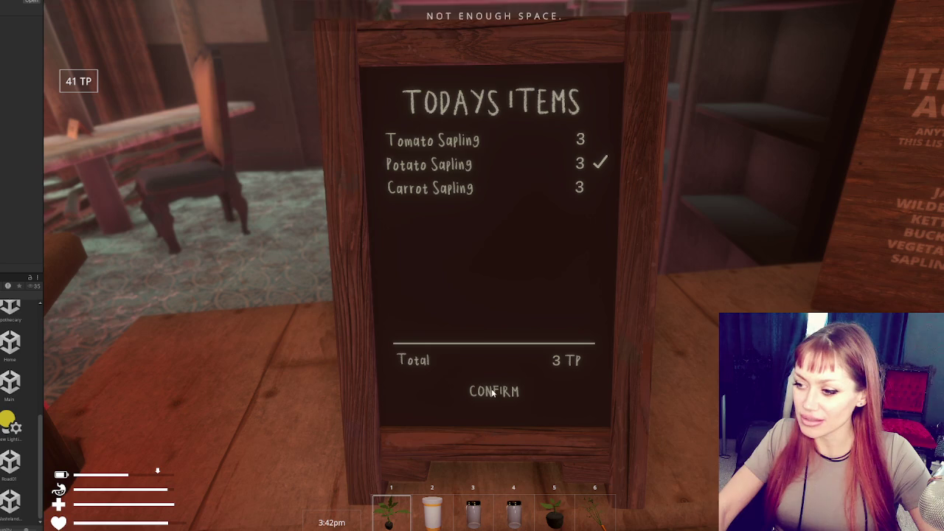
{"action": "key", "text": "e"}
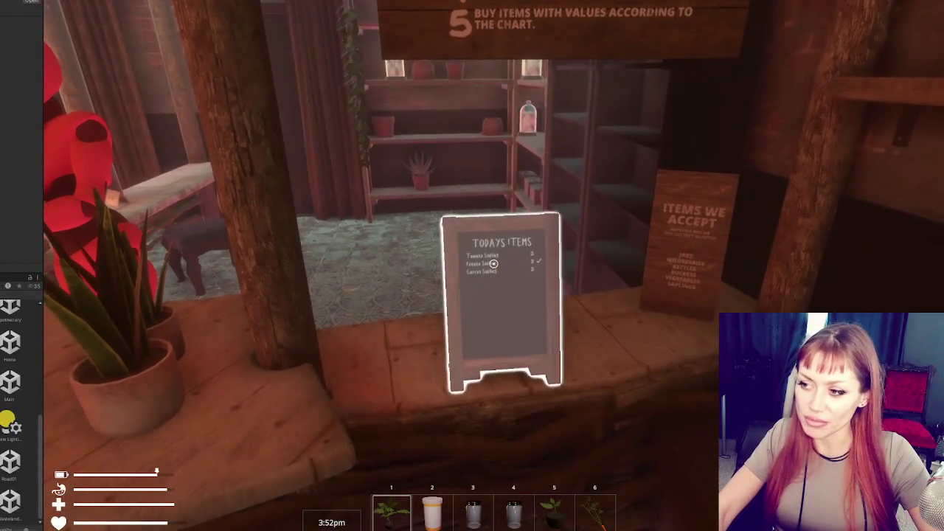
{"action": "key", "text": "Escape"}
Quit to the title screen and continue the saved game.
{"action": "left_click", "coordinate": [600, 517]}
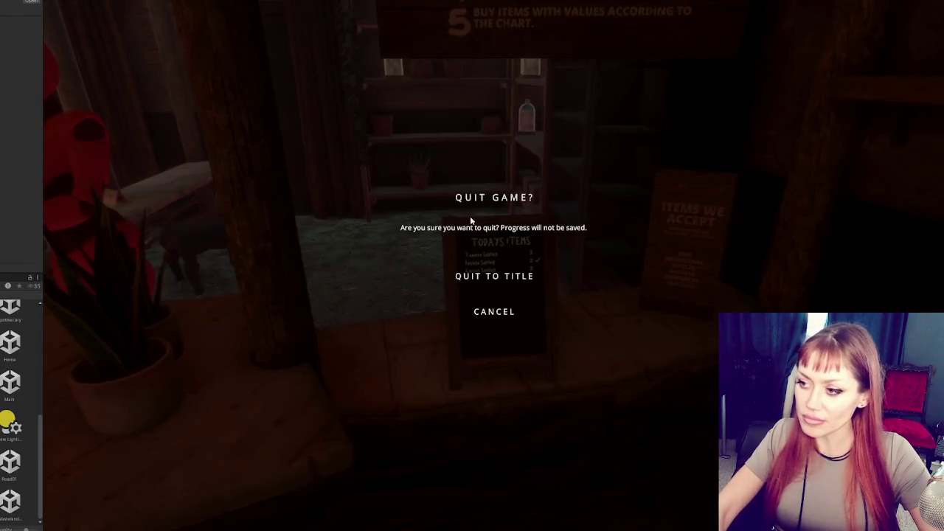
{"action": "key", "text": "Escape"}
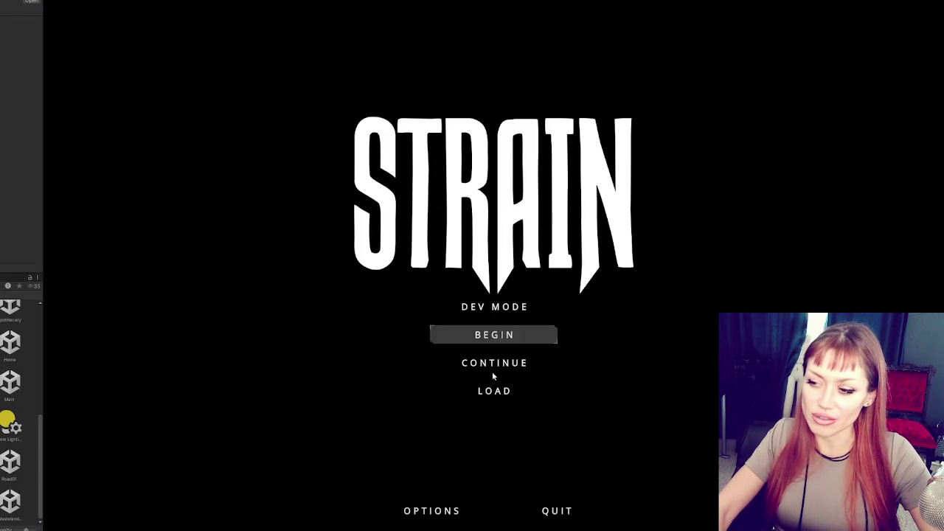
{"action": "left_click", "coordinate": [495, 371]}
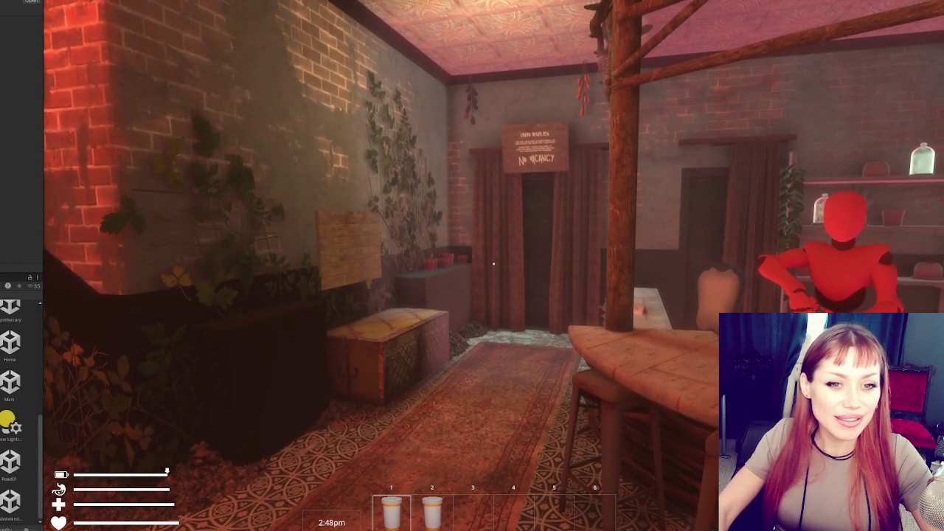
Walk up to the Todays Items board and pause the game.
{"action": "key", "text": "w"}
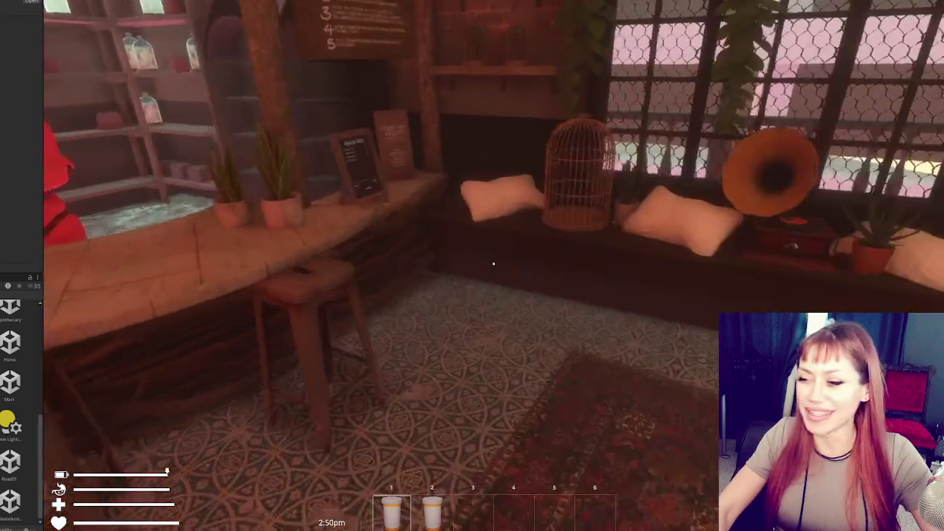
{"action": "key", "text": "w"}
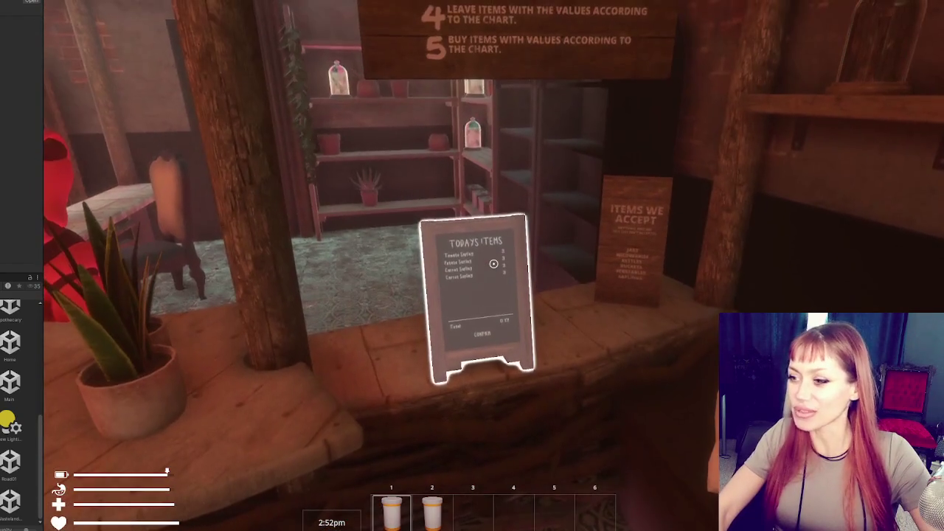
{"action": "mouse_move", "coordinate": [494, 264]}
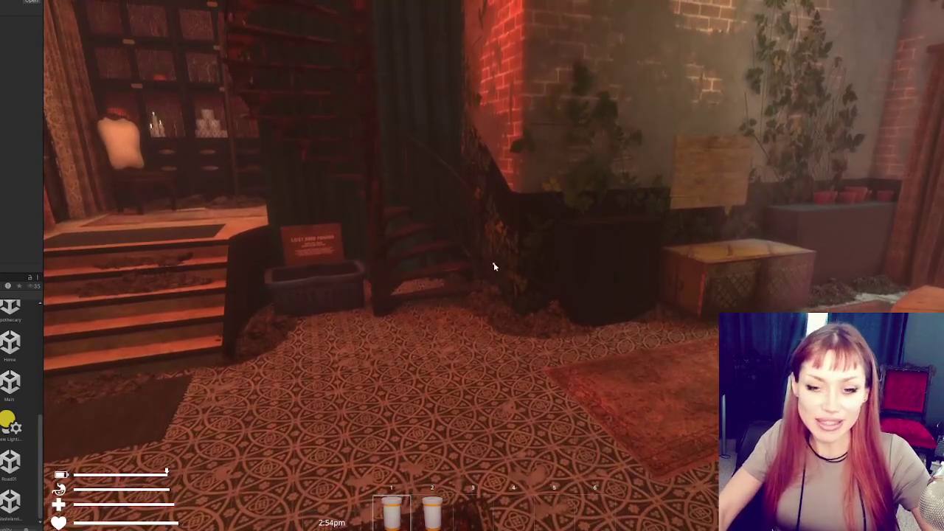
{"action": "key", "text": "Escape"}
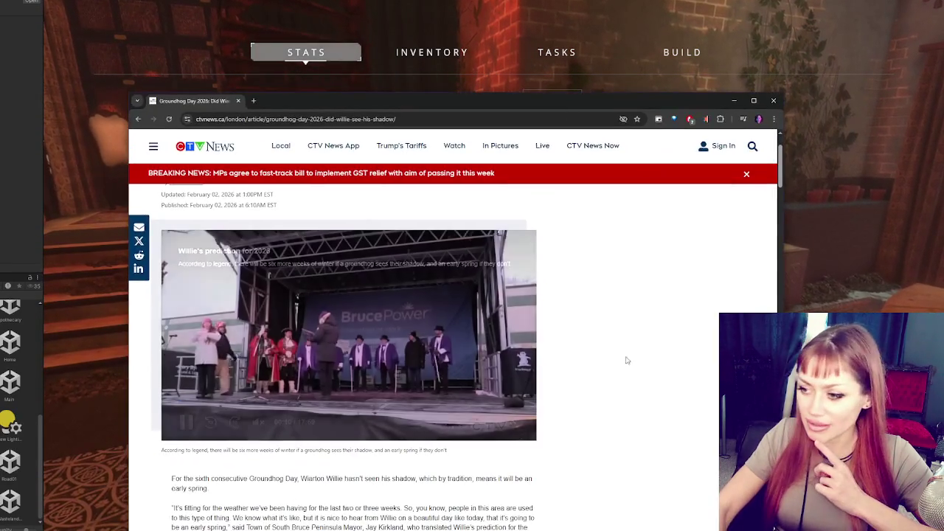
Watch the CTV groundhog news video full screen, then exit full screen and close Chrome.
{"action": "left_click", "coordinate": [514, 421]}
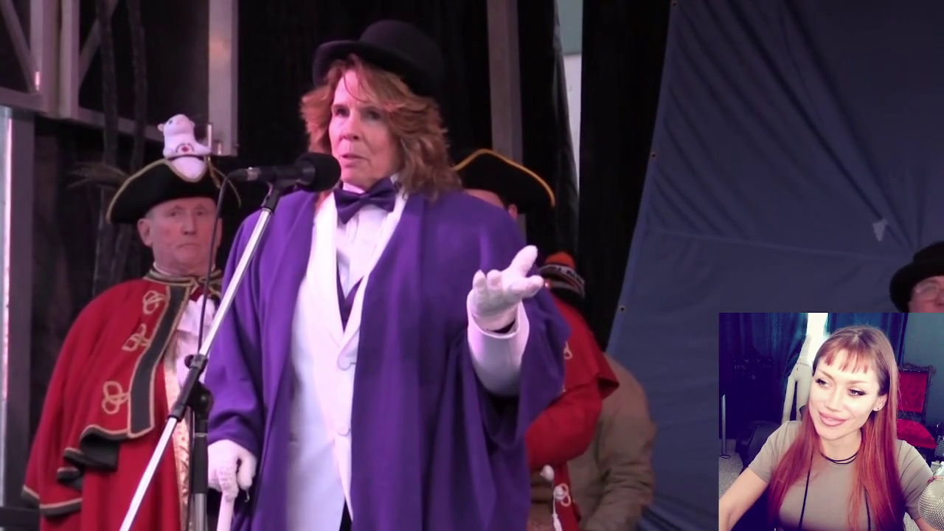
{"action": "mouse_move", "coordinate": [398, 273]}
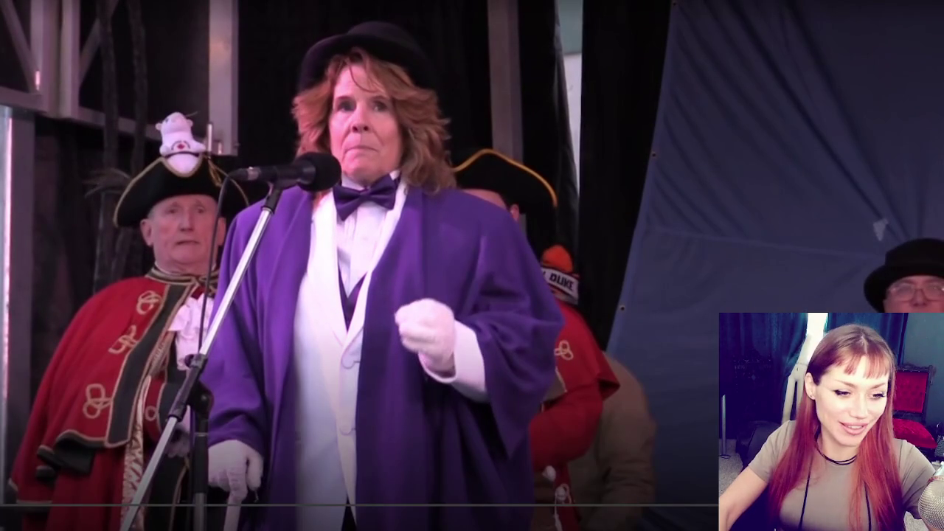
{"action": "key", "text": "Escape"}
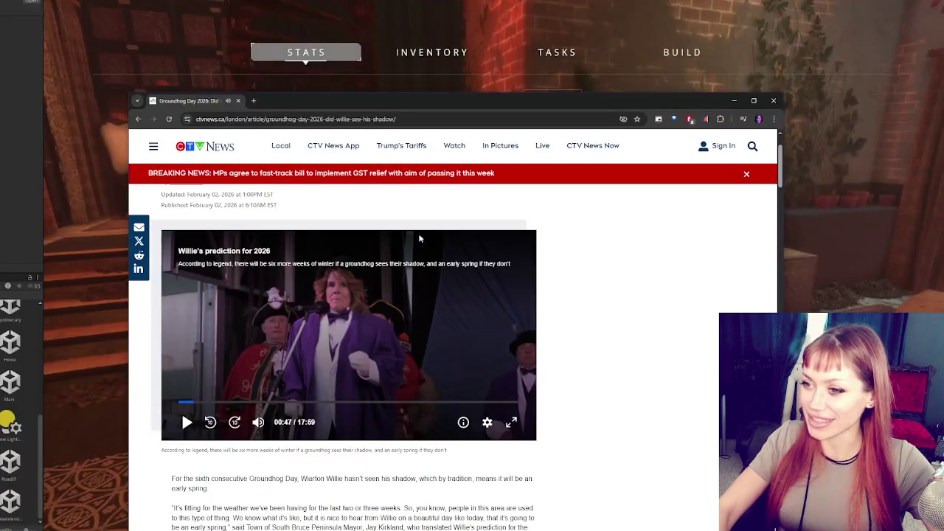
{"action": "left_click", "coordinate": [774, 100]}
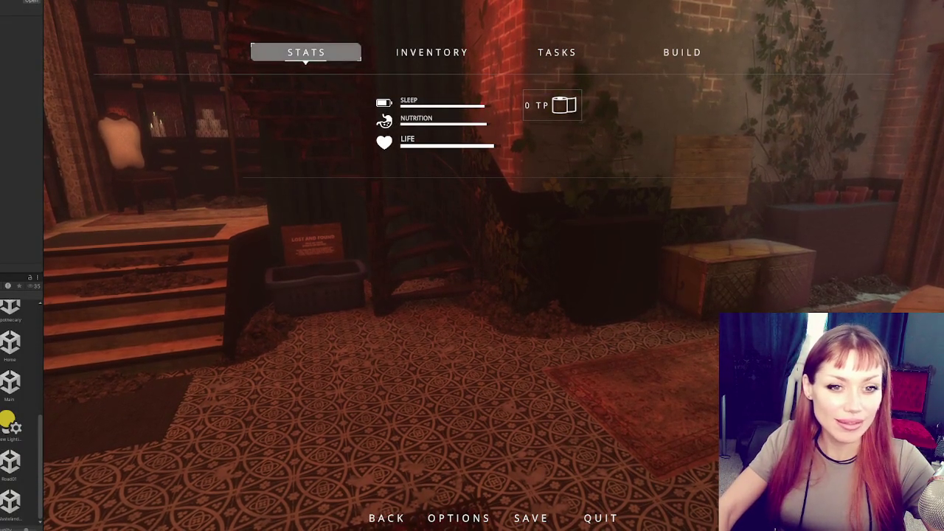
Resume play and walk through both doors into the dresser room doorway.
{"action": "key", "text": "Escape"}
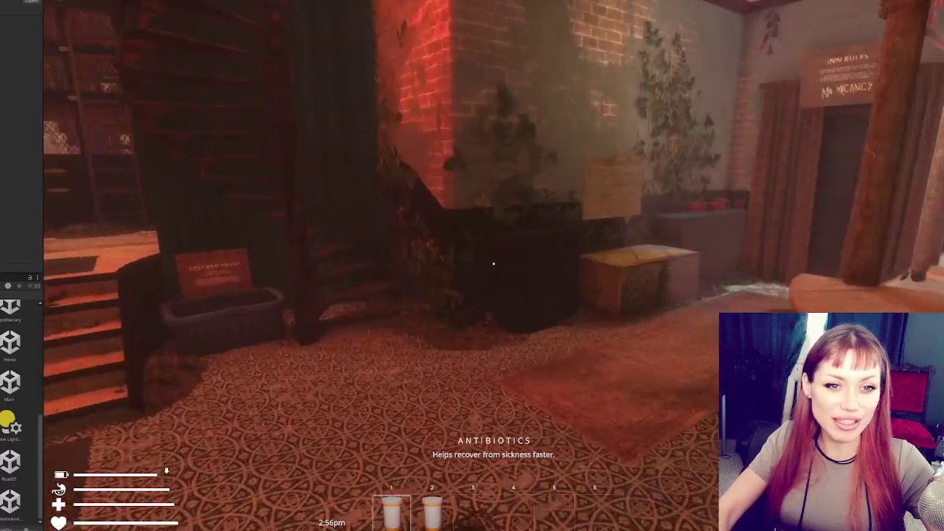
{"action": "mouse_move", "coordinate": [494, 264]}
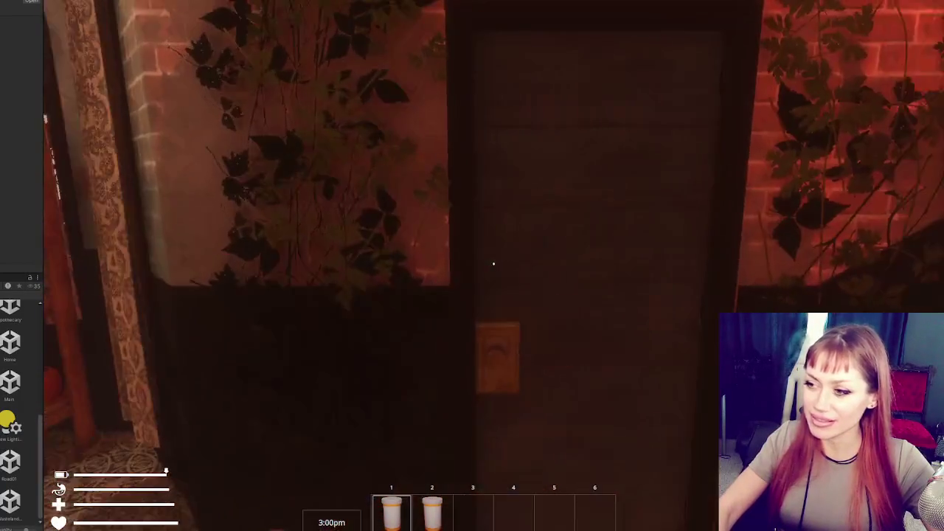
{"action": "left_click", "coordinate": [494, 263]}
{"action": "key", "text": "w"}
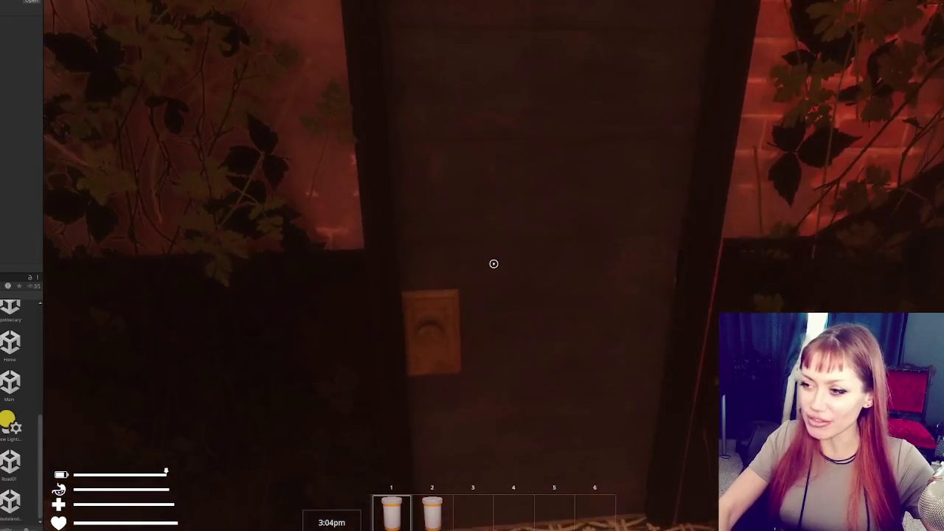
{"action": "left_click", "coordinate": [493, 264]}
{"action": "key", "text": "w"}
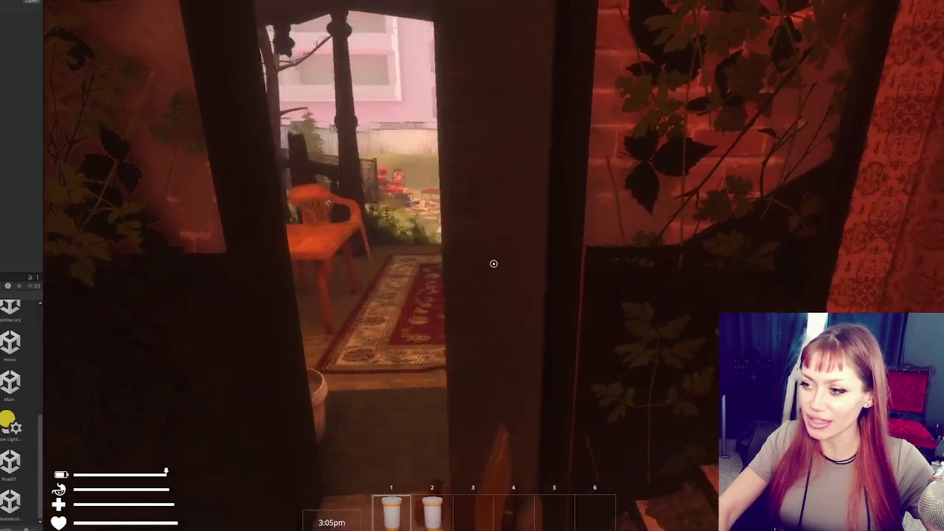
{"action": "key", "text": "w"}
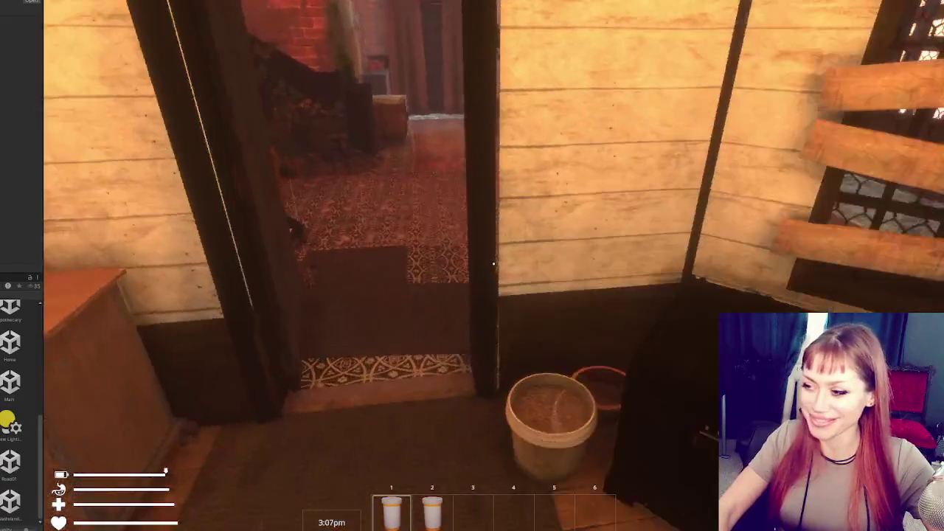
{"action": "key", "text": "w"}
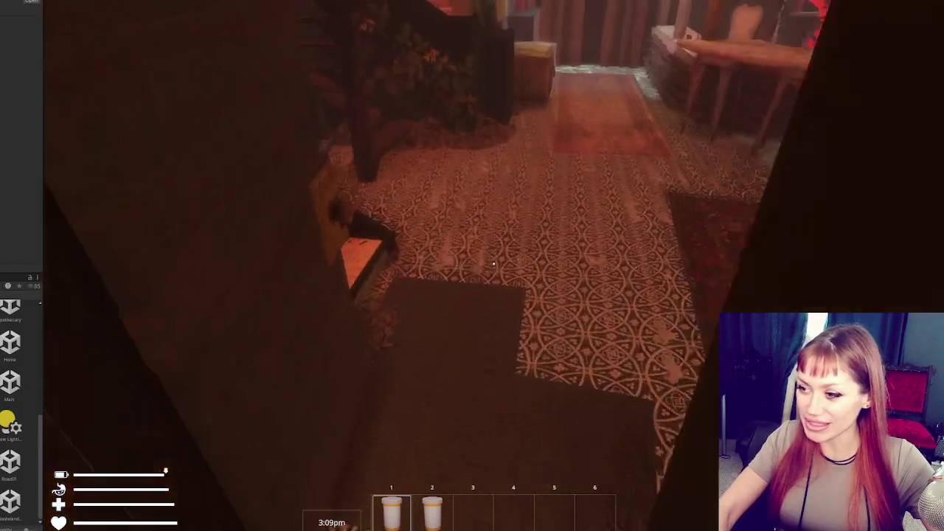
{"action": "key", "text": "w"}
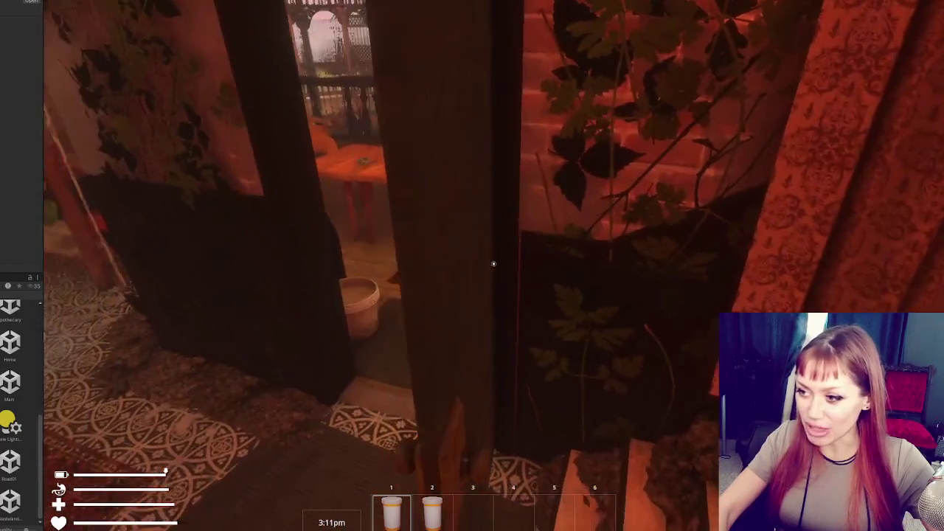
Save the game from the pause menu, overwriting the existing save slot.
{"action": "key", "text": "s"}
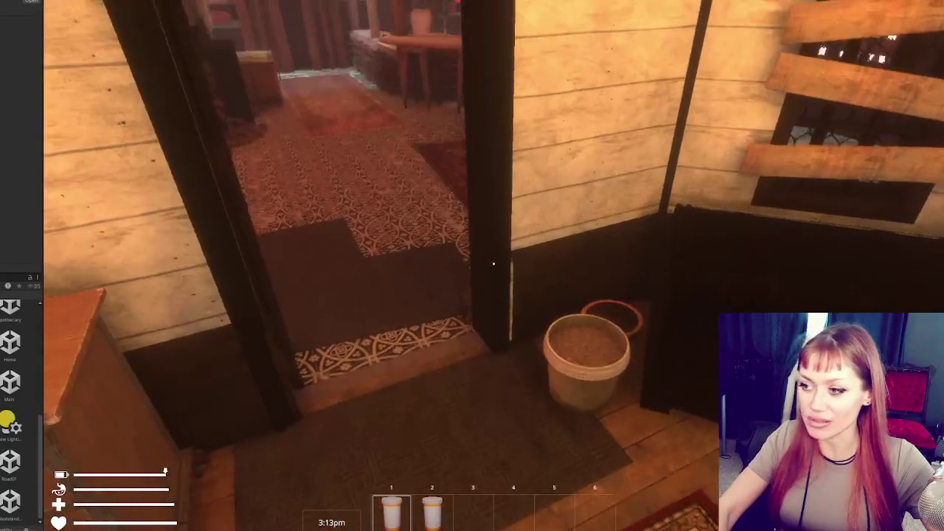
{"action": "key", "text": "Escape"}
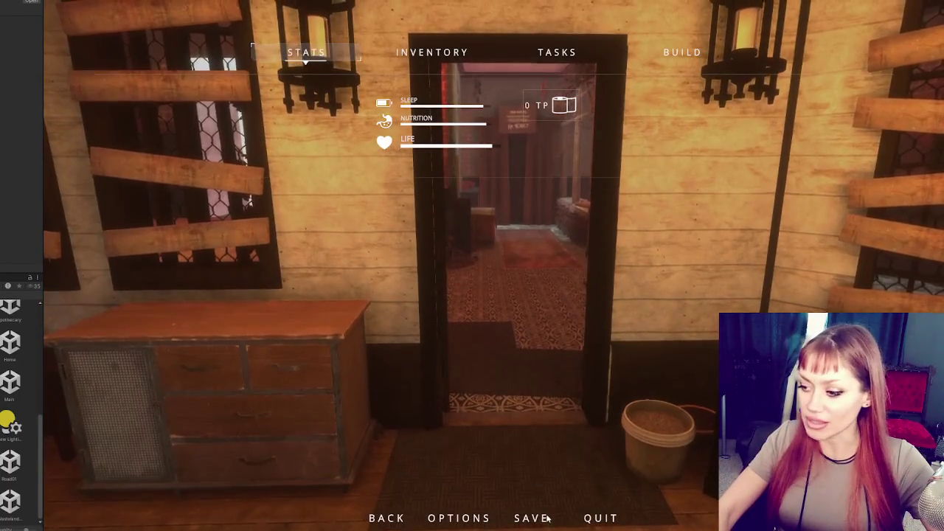
{"action": "left_click", "coordinate": [532, 518]}
{"action": "left_click", "coordinate": [622, 111]}
{"action": "left_click", "coordinate": [473, 275]}
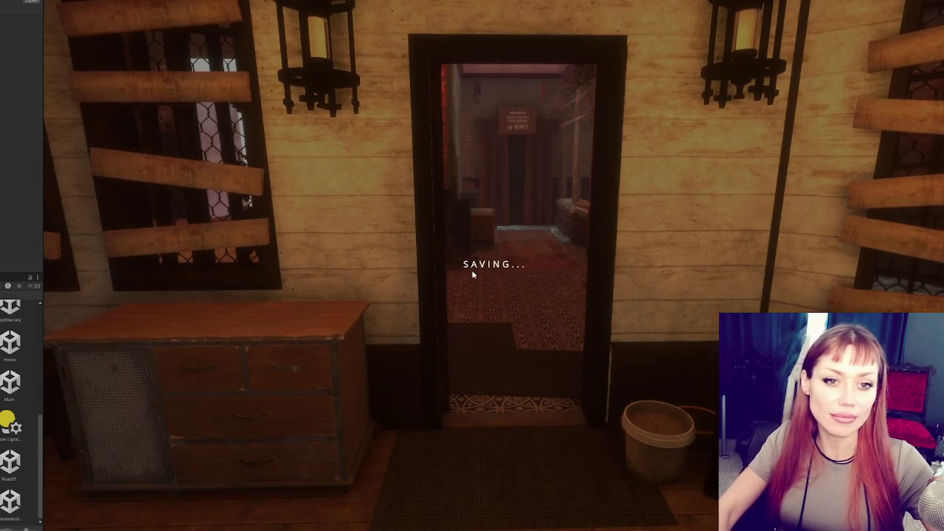
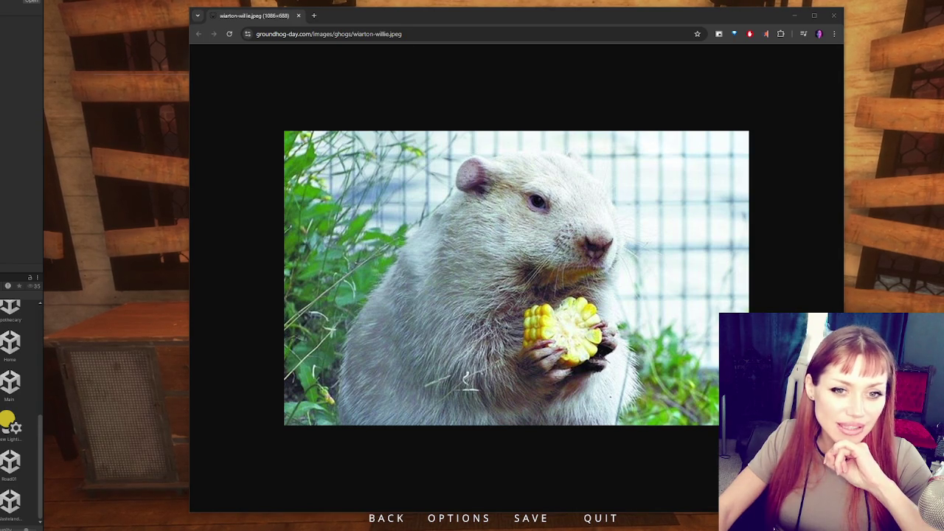
Close the Chrome window showing the groundhog image.
{"action": "left_click", "coordinate": [834, 14]}
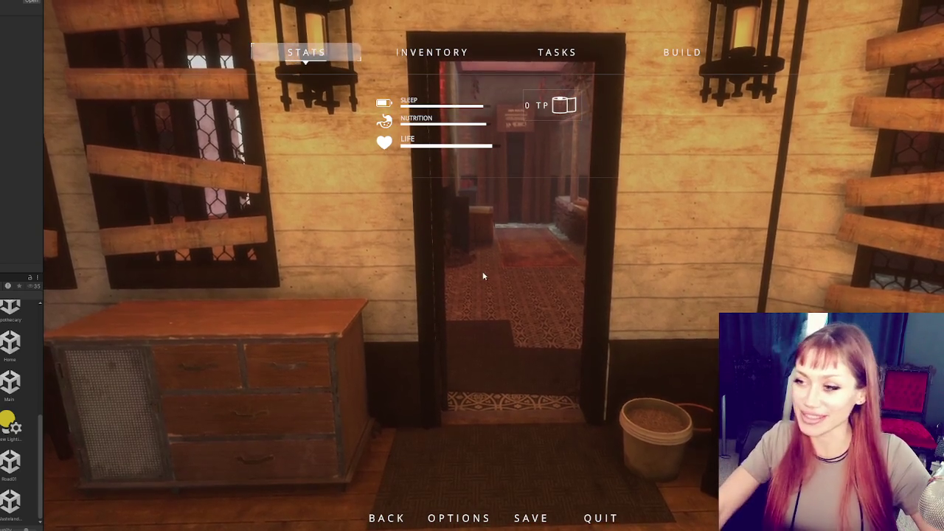
Resume the game, walk through to the garden doorway, then pause and exit Play mode.
{"action": "key", "text": "Escape"}
{"action": "key", "text": "w"}
{"action": "key", "text": "w"}
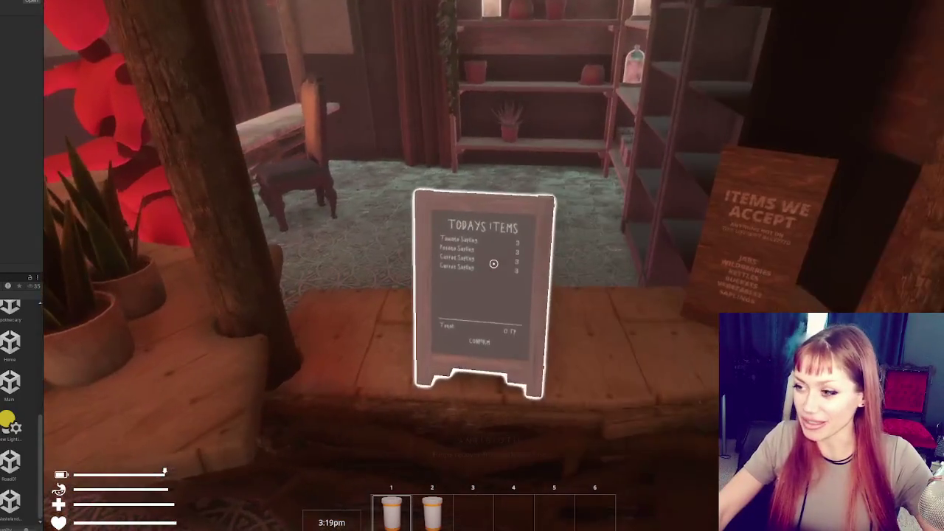
{"action": "key", "text": "w"}
{"action": "key", "text": "Escape"}
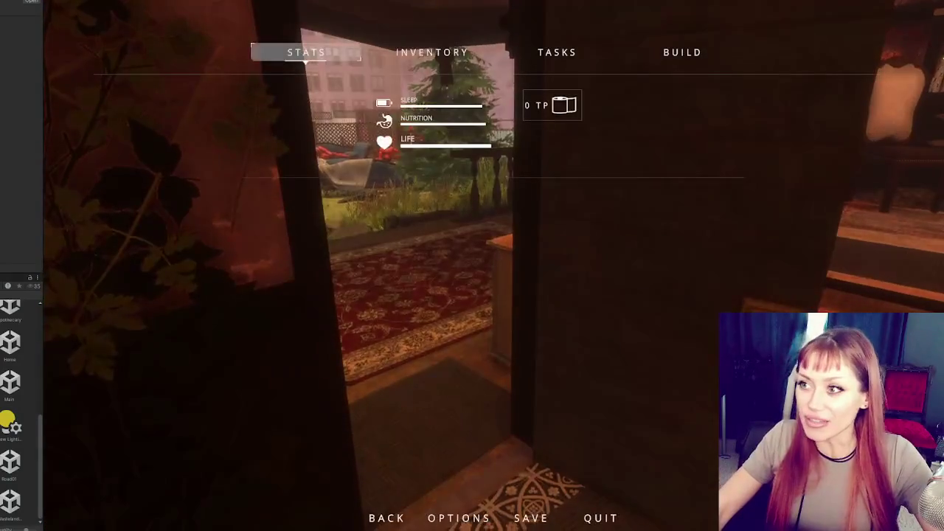
{"action": "key", "text": "ctrl+p"}
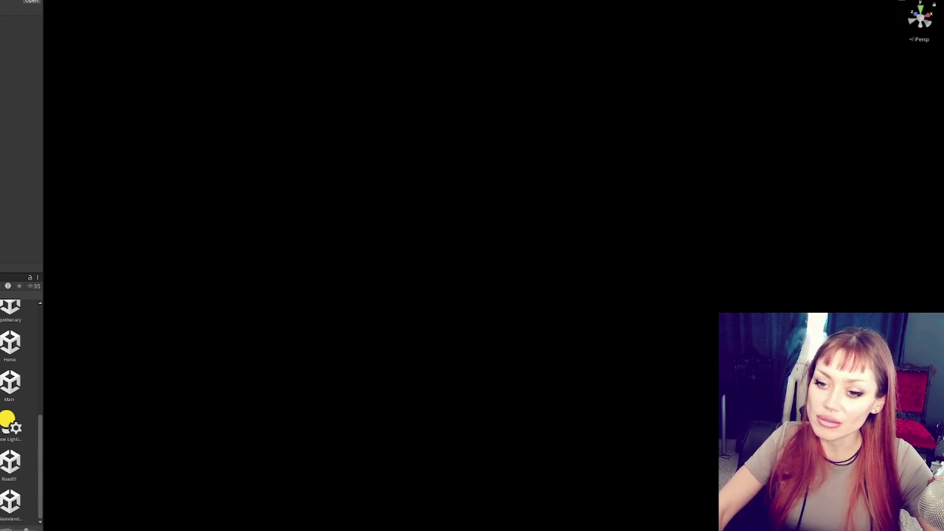
Widen the Project panel into grid view and load the Apothecary scene.
{"action": "scroll", "coordinate": [20, 405], "scroll_direction": "up", "scroll_amount": 3}
{"action": "left_click_drag", "start_coordinate": [42, 356], "coordinate": [131, 357]}
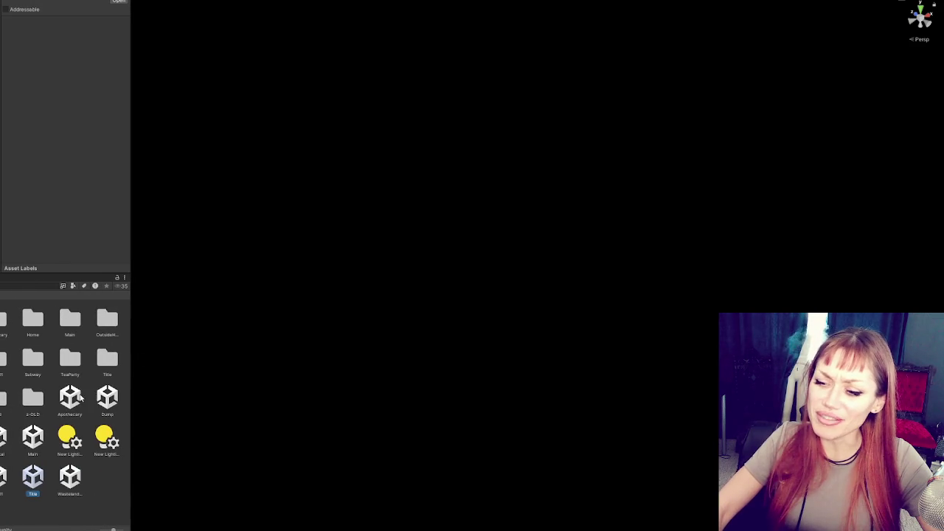
{"action": "double_click", "coordinate": [70, 399]}
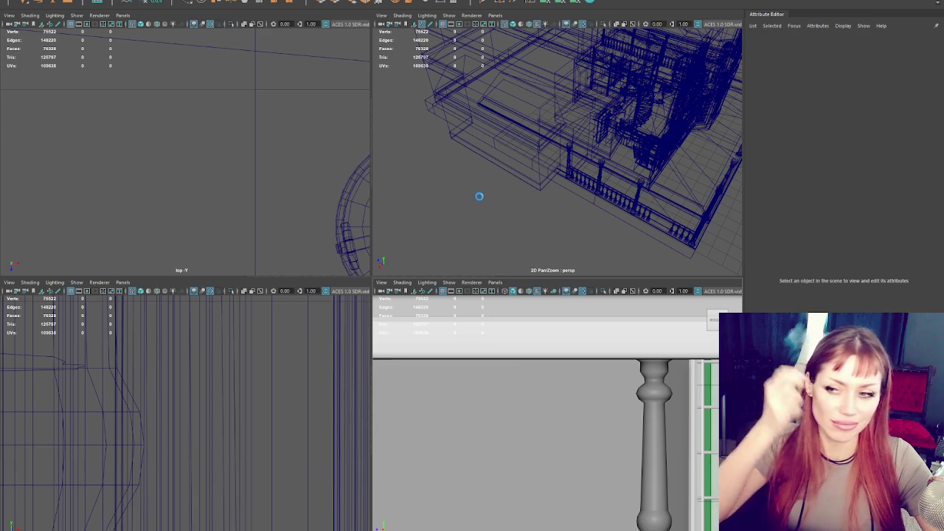
Maximize the perspective view and display the house shaded with textures.
{"action": "key", "text": "space"}
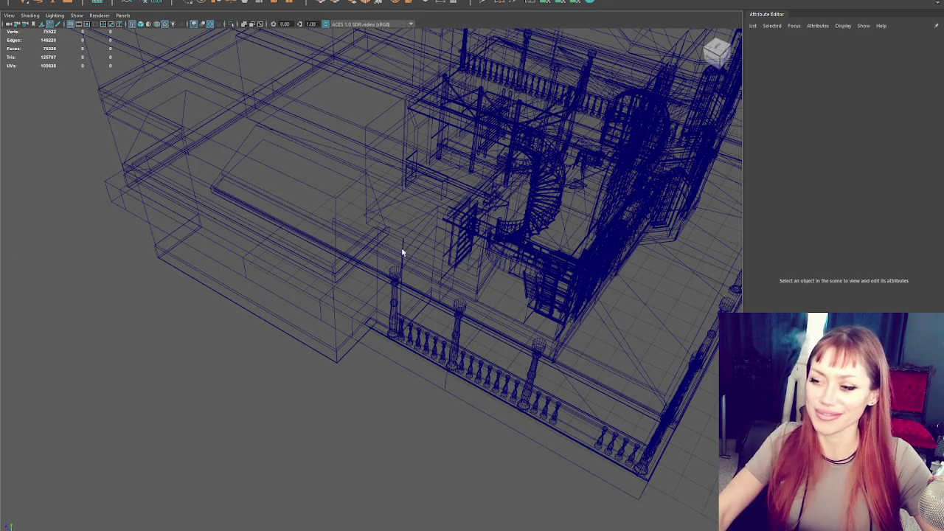
{"action": "mouse_move", "coordinate": [382, 363]}
{"action": "left_mouse_down"}
{"action": "mouse_move", "coordinate": [413, 359]}
{"action": "mouse_move", "coordinate": [365, 361]}
{"action": "mouse_move", "coordinate": [312, 304]}
{"action": "mouse_move", "coordinate": [315, 316]}
{"action": "left_mouse_up"}
{"action": "scroll", "coordinate": [365, 361], "scroll_direction": "up", "scroll_amount": 5}
{"action": "key", "text": "6"}
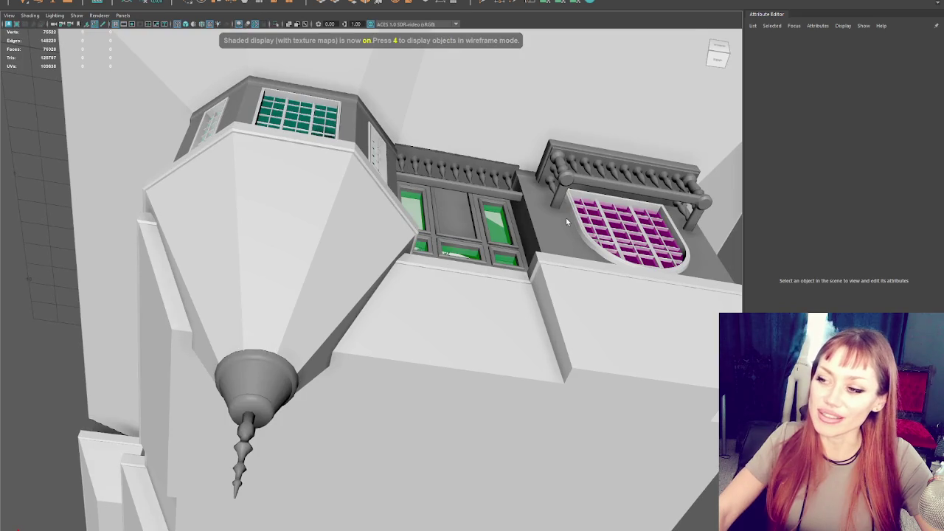
Close in below the roof on the upper porch doorway and select its trim.
{"action": "mouse_move", "coordinate": [566, 218]}
{"action": "left_mouse_down"}
{"action": "mouse_move", "coordinate": [440, 156]}
{"action": "mouse_move", "coordinate": [101, 169]}
{"action": "mouse_move", "coordinate": [177, 243]}
{"action": "left_mouse_up"}
{"action": "scroll", "coordinate": [193, 258], "scroll_direction": "up", "scroll_amount": 5}
{"action": "scroll", "coordinate": [194, 257], "scroll_direction": "up", "scroll_amount": 2}
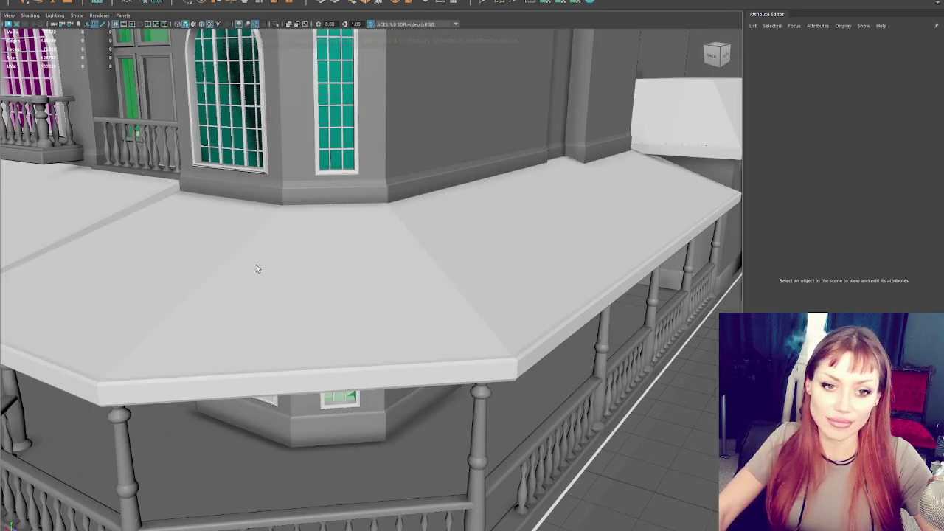
{"action": "scroll", "coordinate": [193, 258], "scroll_direction": "up", "scroll_amount": 3}
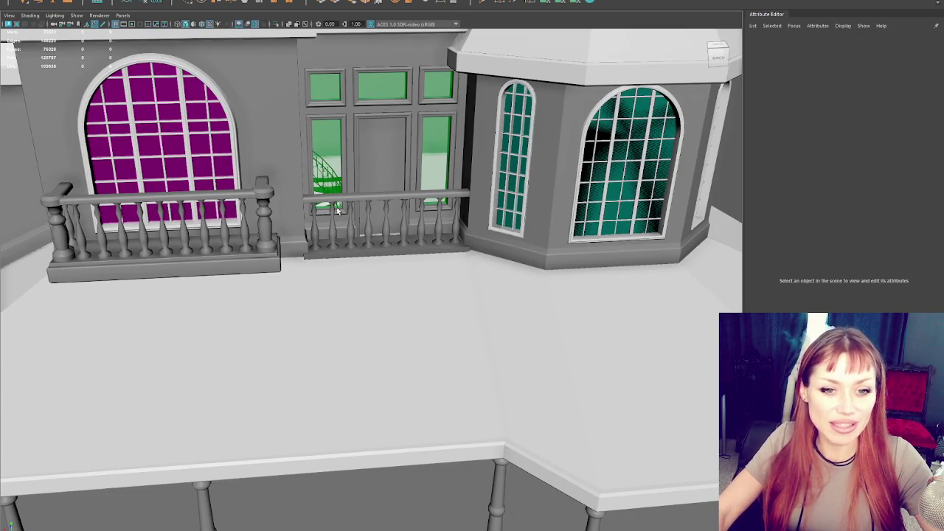
{"action": "scroll", "coordinate": [305, 188], "scroll_direction": "down", "scroll_amount": 5}
{"action": "mouse_move", "coordinate": [436, 243]}
{"action": "left_mouse_down"}
{"action": "mouse_move", "coordinate": [432, 266]}
{"action": "mouse_move", "coordinate": [441, 249]}
{"action": "mouse_move", "coordinate": [435, 257]}
{"action": "mouse_move", "coordinate": [465, 270]}
{"action": "left_mouse_up"}
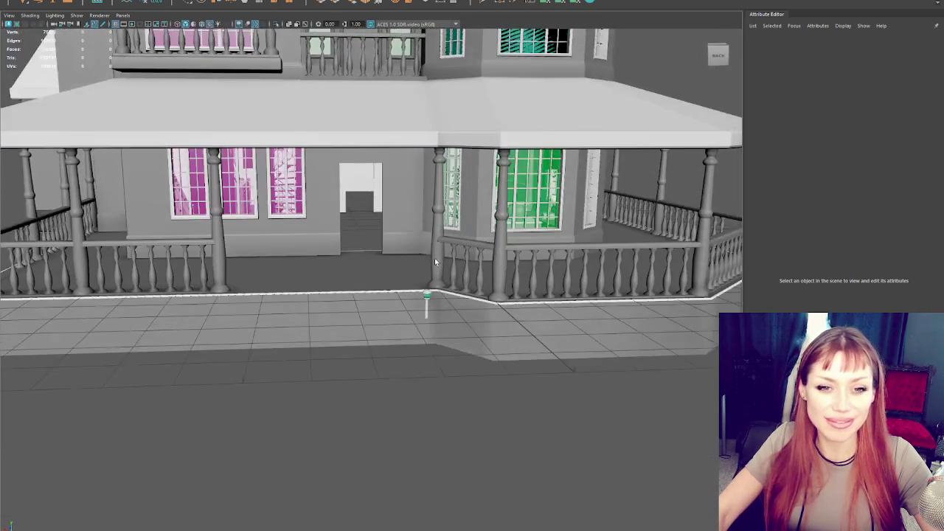
{"action": "scroll", "coordinate": [434, 258], "scroll_direction": "up", "scroll_amount": 2}
{"action": "scroll", "coordinate": [465, 270], "scroll_direction": "up", "scroll_amount": 2}
{"action": "scroll", "coordinate": [465, 272], "scroll_direction": "down", "scroll_amount": 3}
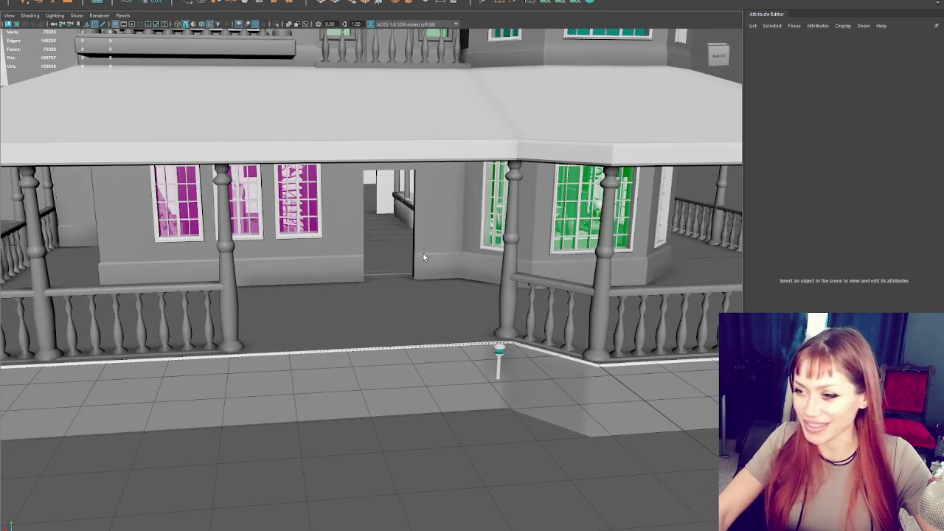
{"action": "left_click", "coordinate": [423, 256]}
{"action": "scroll", "coordinate": [425, 259], "scroll_direction": "up", "scroll_amount": 4}
{"action": "scroll", "coordinate": [425, 259], "scroll_direction": "down", "scroll_amount": 3}
In vertex mode, pick the doorway trim's bottom-corner vertex for moving.
{"action": "key", "text": "4"}
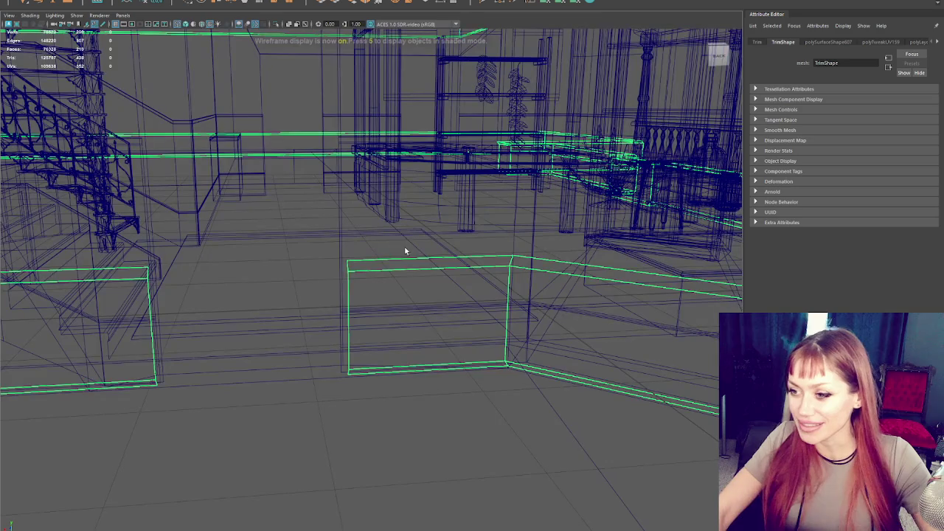
{"action": "right_click", "coordinate": [426, 266]}
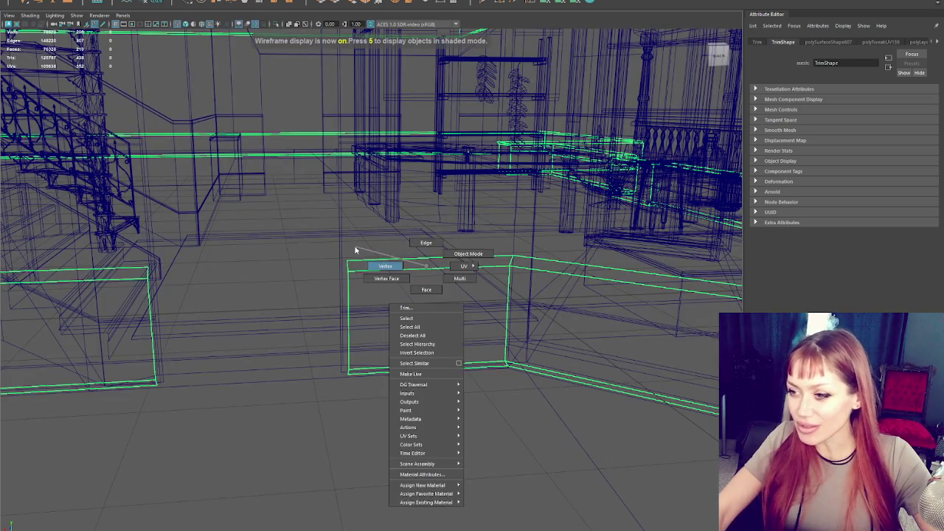
{"action": "key", "text": "5"}
{"action": "left_click_drag", "start_coordinate": [394, 226], "coordinate": [320, 443]}
{"action": "key", "text": "w"}
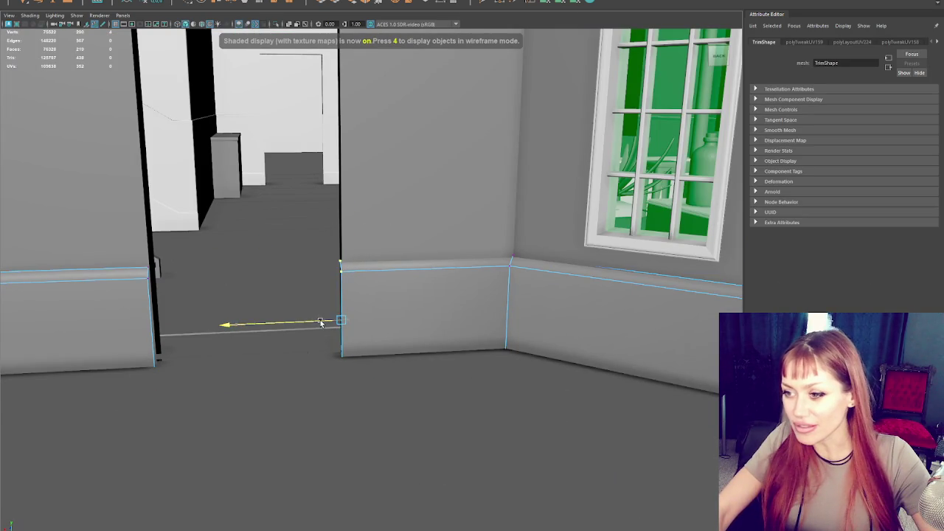
{"action": "left_click", "coordinate": [334, 310]}
Select all the trim's faces, check the UV menu, then select the wall and Apothecary object.
{"action": "right_click", "coordinate": [395, 270]}
{"action": "left_click", "coordinate": [419, 248]}
{"action": "right_click", "coordinate": [399, 282]}
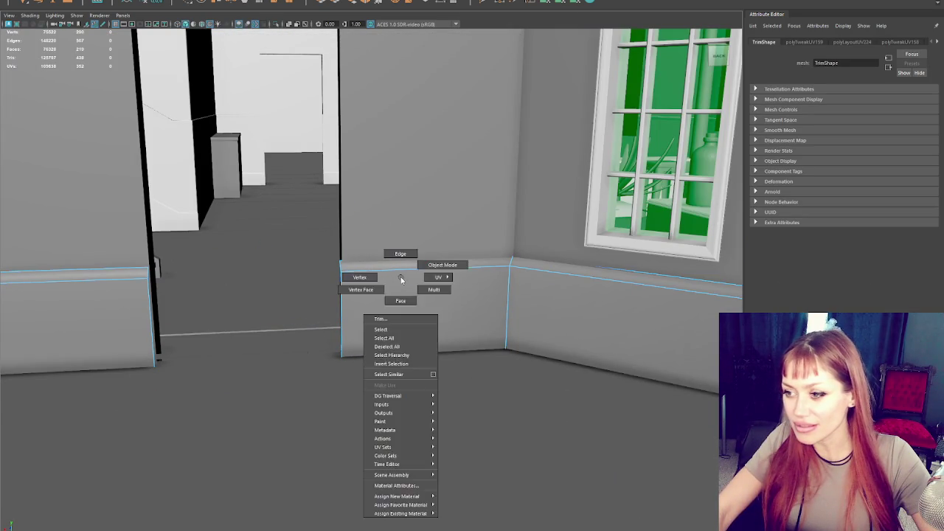
{"action": "left_click", "coordinate": [398, 292]}
{"action": "left_click", "coordinate": [193, 2]}
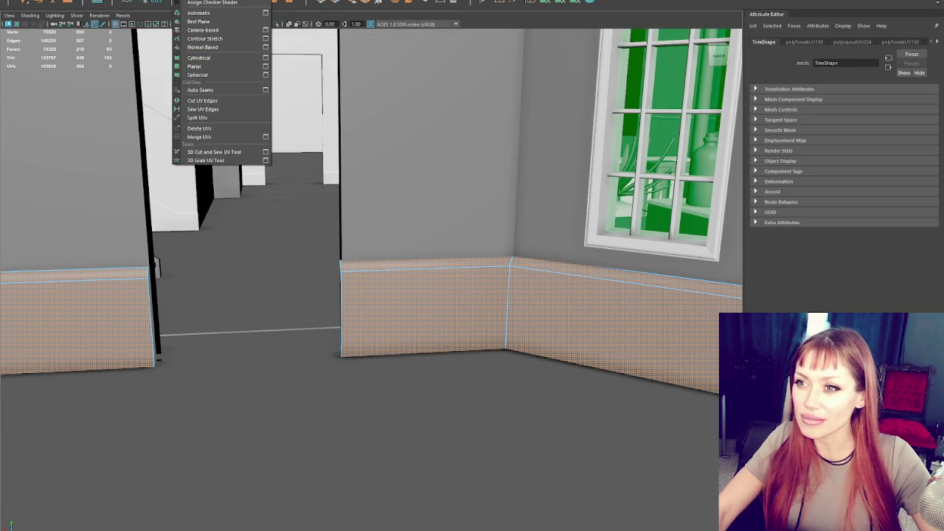
{"action": "left_click", "coordinate": [221, 88]}
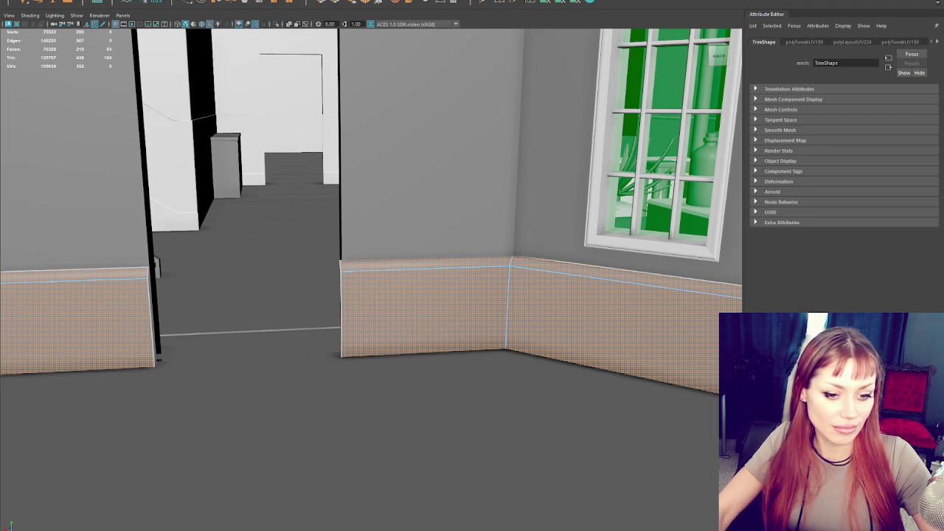
{"action": "left_click", "coordinate": [486, 144]}
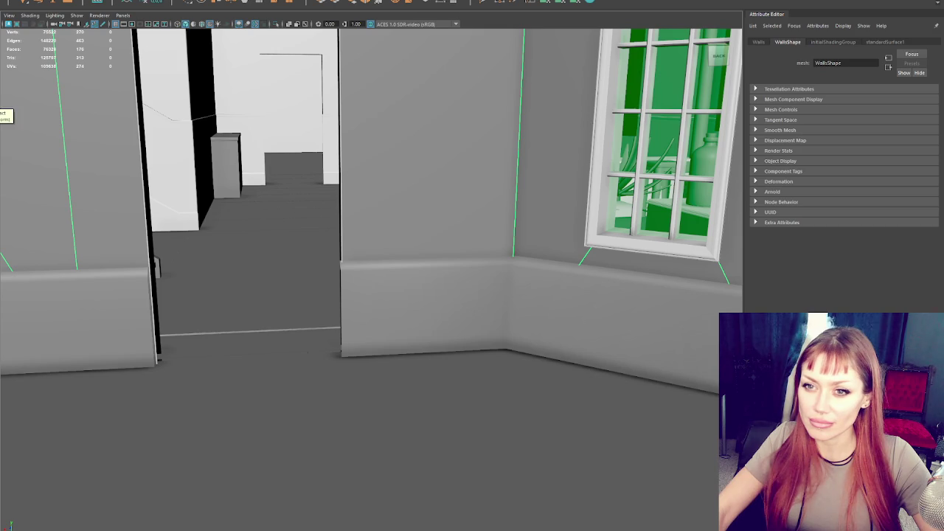
{"action": "left_click", "coordinate": [312, 224]}
Frame the Apothecary object and orbit to a close-up of the interior wall corner.
{"action": "key", "text": "f"}
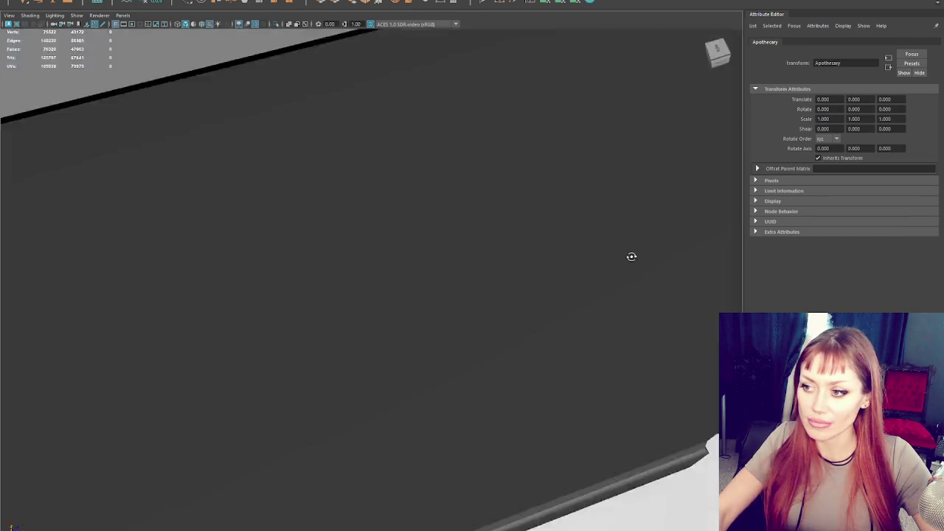
{"action": "scroll", "coordinate": [518, 344], "scroll_direction": "down", "scroll_amount": 10}
{"action": "mouse_move", "coordinate": [432, 295]}
{"action": "left_mouse_down"}
{"action": "mouse_move", "coordinate": [548, 278]}
{"action": "mouse_move", "coordinate": [526, 256]}
{"action": "left_mouse_up"}
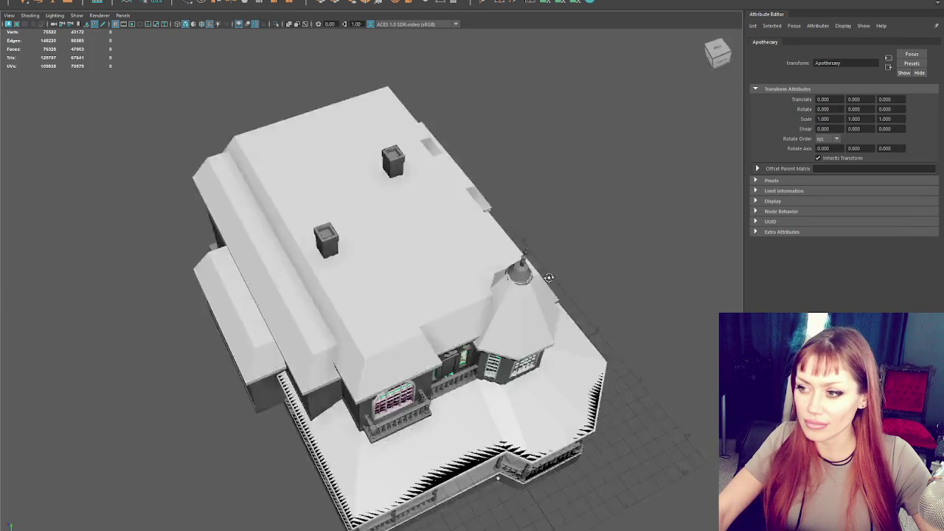
{"action": "scroll", "coordinate": [525, 256], "scroll_direction": "up", "scroll_amount": 10}
{"action": "mouse_move", "coordinate": [510, 300]}
{"action": "left_mouse_down"}
{"action": "mouse_move", "coordinate": [519, 255]}
{"action": "mouse_move", "coordinate": [657, 277]}
{"action": "mouse_move", "coordinate": [255, 161]}
{"action": "left_mouse_up"}
{"action": "scroll", "coordinate": [657, 278], "scroll_direction": "down", "scroll_amount": 8}
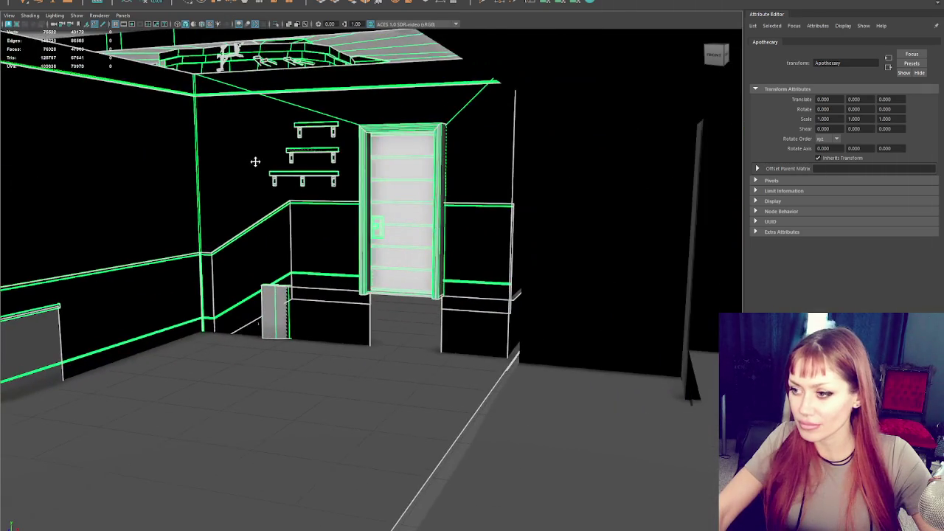
{"action": "scroll", "coordinate": [336, 192], "scroll_direction": "up", "scroll_amount": 10}
{"action": "mouse_move", "coordinate": [308, 194]}
{"action": "left_mouse_down"}
{"action": "mouse_move", "coordinate": [211, 189]}
{"action": "mouse_move", "coordinate": [314, 242]}
{"action": "mouse_move", "coordinate": [715, 236]}
{"action": "mouse_move", "coordinate": [941, 246]}
{"action": "mouse_move", "coordinate": [601, 225]}
{"action": "mouse_move", "coordinate": [487, 238]}
{"action": "mouse_move", "coordinate": [626, 234]}
{"action": "mouse_move", "coordinate": [456, 258]}
{"action": "mouse_move", "coordinate": [317, 256]}
{"action": "mouse_move", "coordinate": [410, 276]}
{"action": "mouse_move", "coordinate": [312, 242]}
{"action": "mouse_move", "coordinate": [419, 137]}
{"action": "mouse_move", "coordinate": [327, 256]}
{"action": "mouse_move", "coordinate": [474, 302]}
{"action": "mouse_move", "coordinate": [428, 314]}
{"action": "mouse_move", "coordinate": [323, 307]}
{"action": "mouse_move", "coordinate": [475, 322]}
{"action": "mouse_move", "coordinate": [412, 306]}
{"action": "mouse_move", "coordinate": [344, 366]}
{"action": "left_mouse_up"}
{"action": "scroll", "coordinate": [314, 243], "scroll_direction": "down", "scroll_amount": 6}
Select and frame the Door_Apoth door, then the Trim object.
{"action": "left_click", "coordinate": [455, 257]}
{"action": "key", "text": "f"}
{"action": "left_click", "coordinate": [474, 322]}
{"action": "key", "text": "f"}
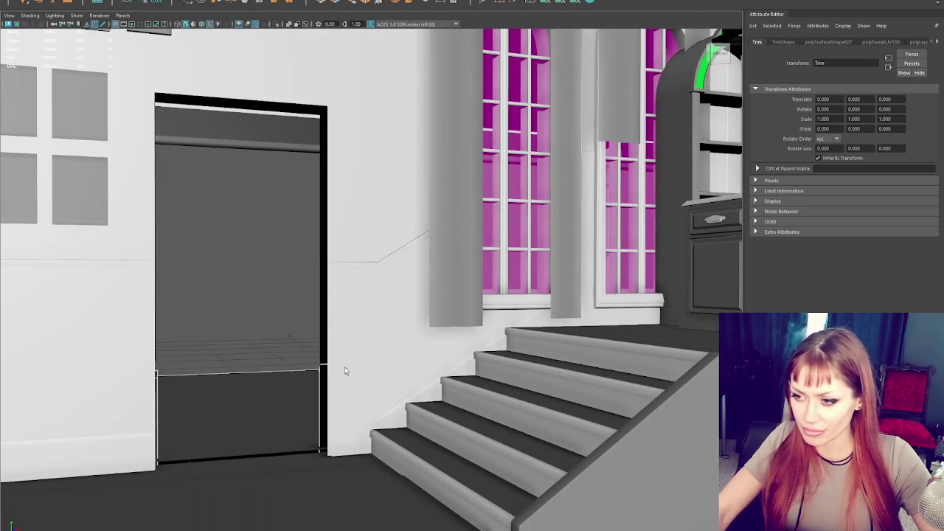
Slide the Wall_Trim end vertices onto the door-frame edge, then select the parent Apothecary group.
{"action": "left_click", "coordinate": [345, 365]}
{"action": "key", "text": "F8"}
{"action": "key", "text": "4"}
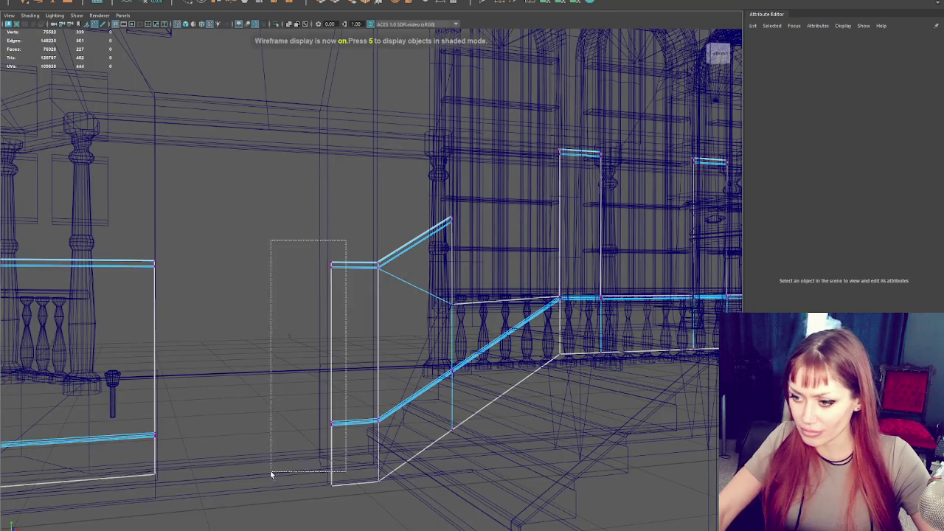
{"action": "key", "text": "5"}
{"action": "left_click_drag", "start_coordinate": [367, 373], "coordinate": [362, 371]}
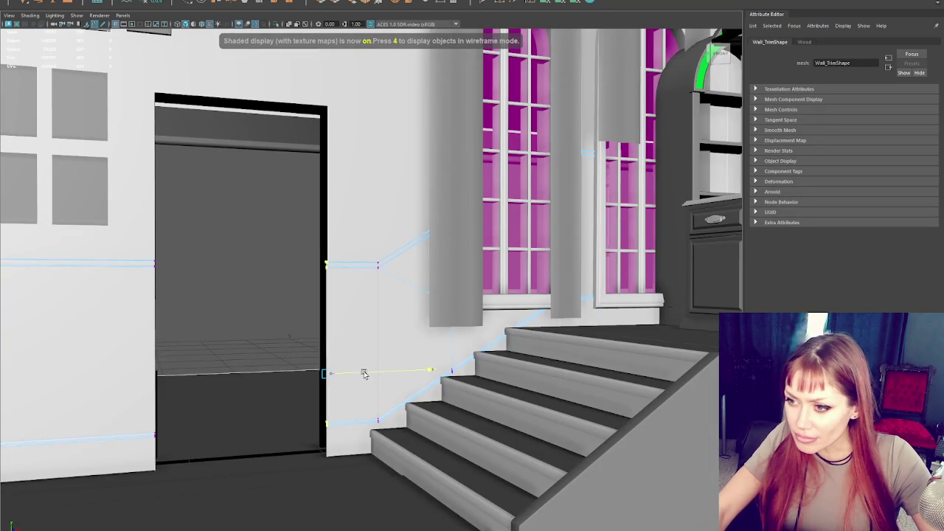
{"action": "key", "text": "F8"}
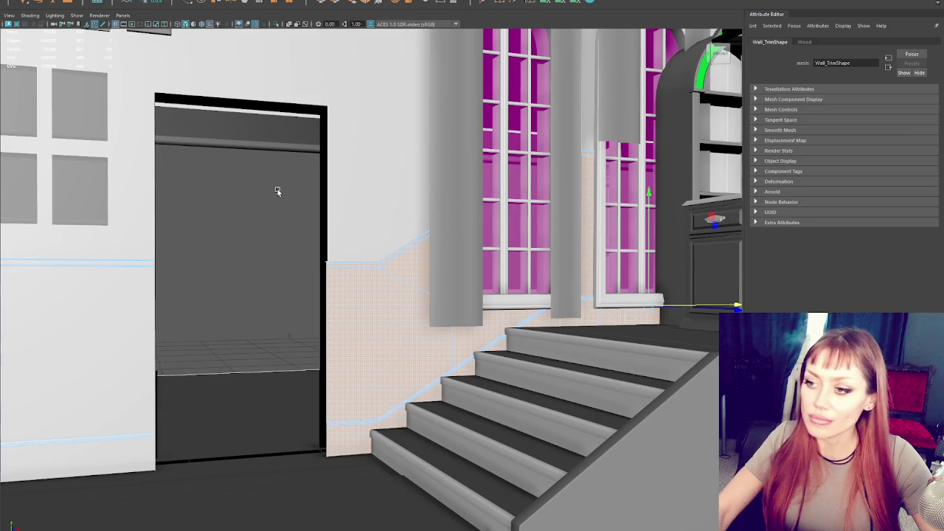
{"action": "left_click", "coordinate": [9, 174]}
{"action": "key", "text": "Up"}
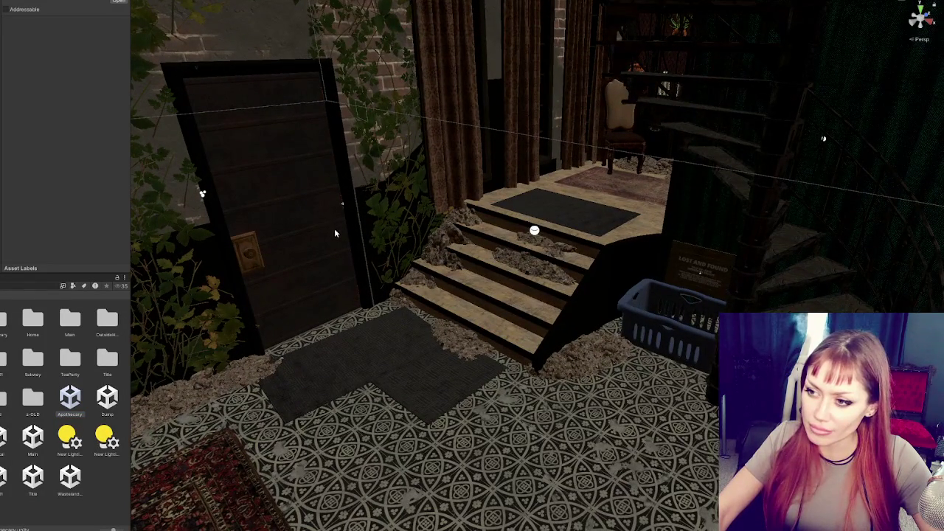
Select Door_Apoth among the overlapping objects and move it to Position X 0.056.
{"action": "left_click", "coordinate": [332, 228]}
{"action": "key", "text": "f"}
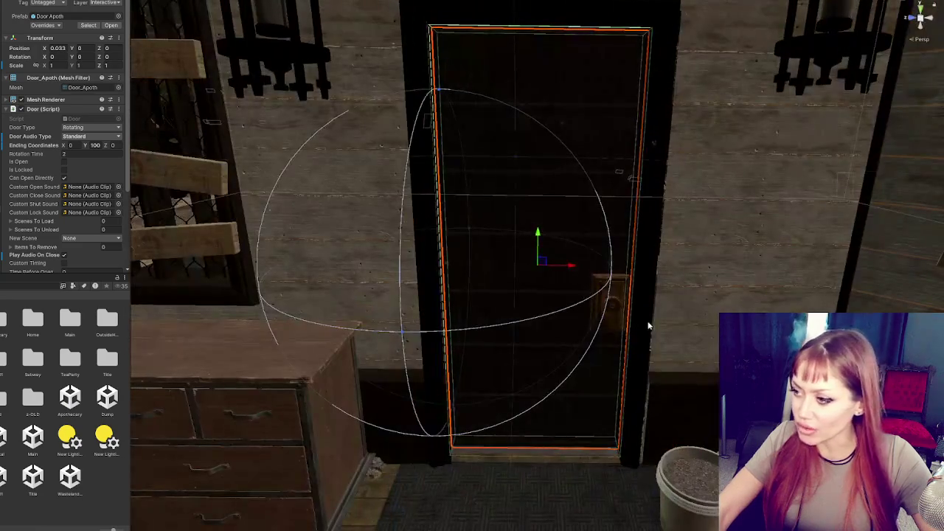
{"action": "left_click", "coordinate": [650, 327]}
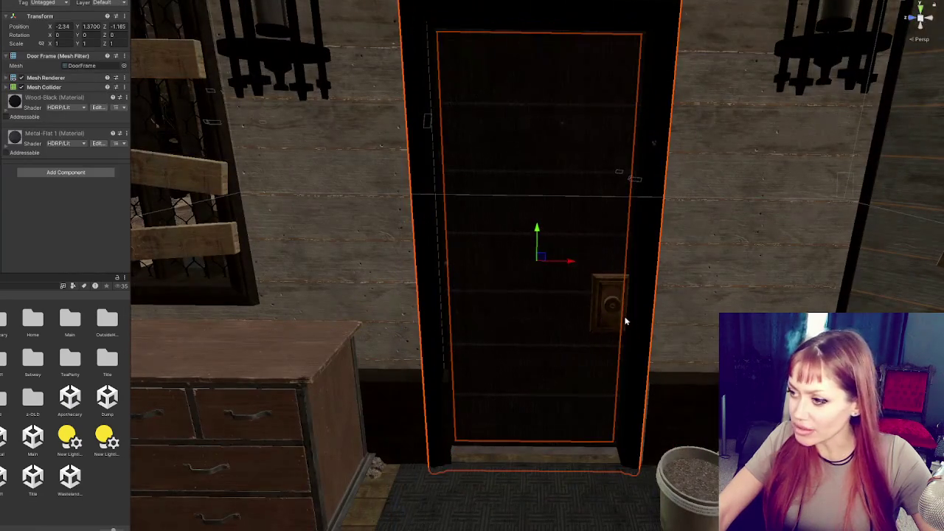
{"action": "left_click", "coordinate": [567, 267]}
{"action": "left_click", "coordinate": [567, 266]}
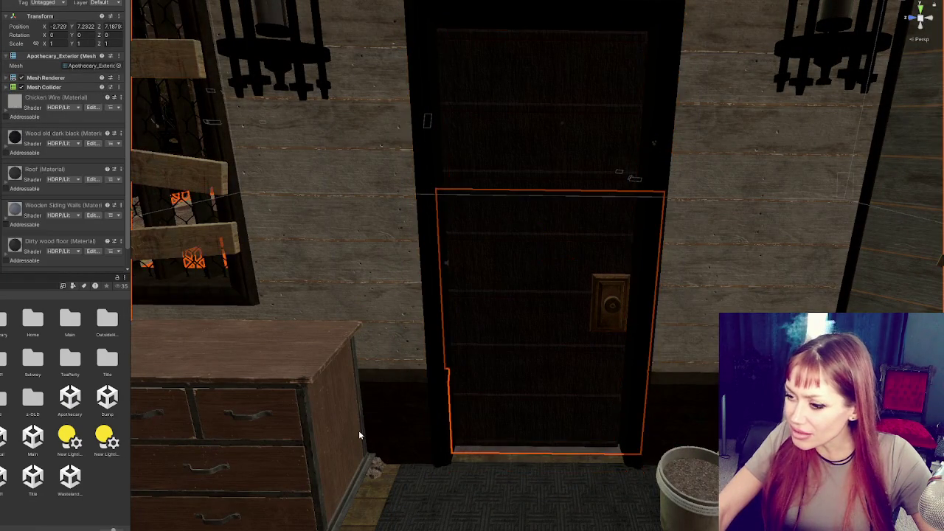
{"action": "left_click", "coordinate": [358, 434]}
{"action": "left_click", "coordinate": [623, 302]}
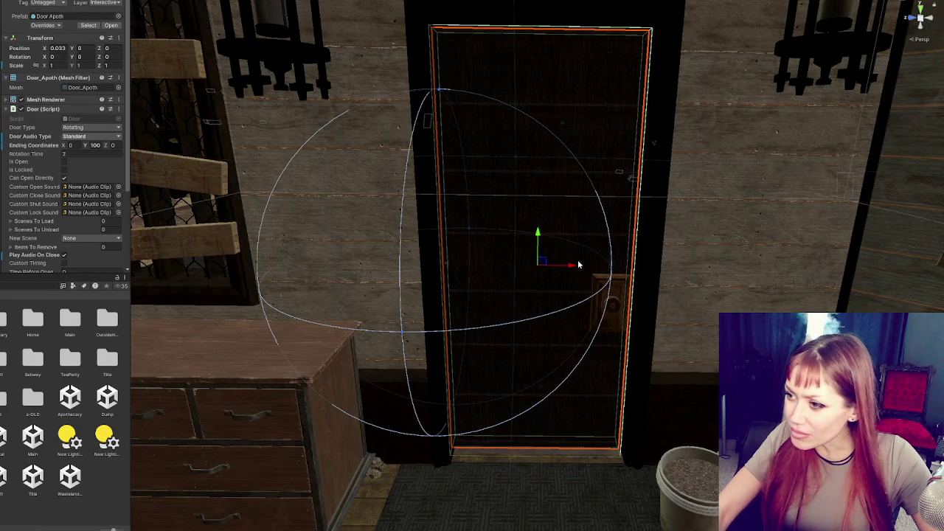
{"action": "mouse_move", "coordinate": [578, 264]}
{"action": "left_mouse_down"}
{"action": "mouse_move", "coordinate": [424, 294]}
{"action": "mouse_move", "coordinate": [441, 244]}
{"action": "left_mouse_up"}
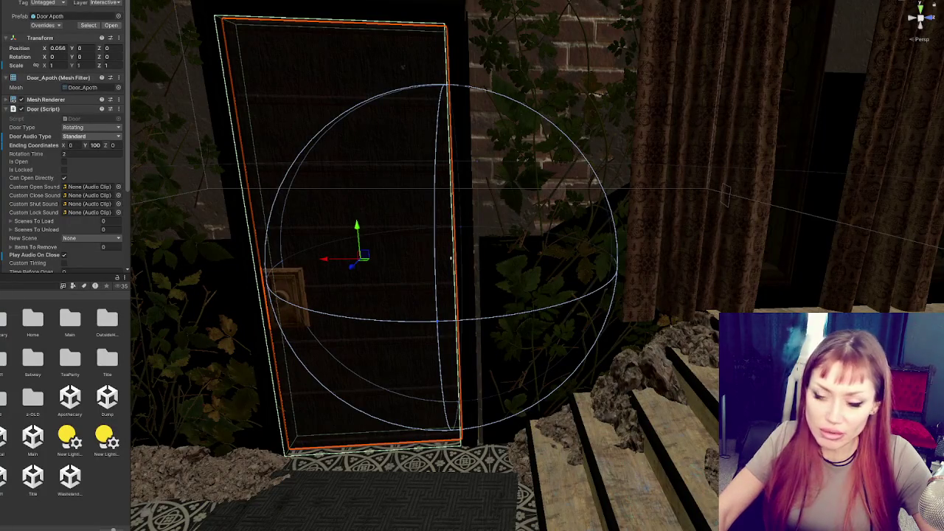
Move the Door_Apoth door along X to about 0.04.
{"action": "mouse_move", "coordinate": [534, 97]}
{"action": "left_mouse_down"}
{"action": "mouse_move", "coordinate": [548, 185]}
{"action": "mouse_move", "coordinate": [583, 187]}
{"action": "mouse_move", "coordinate": [443, 135]}
{"action": "mouse_move", "coordinate": [497, 165]}
{"action": "left_mouse_up"}
{"action": "left_click", "coordinate": [487, 189]}
{"action": "scroll", "coordinate": [354, 400], "scroll_direction": "up", "scroll_amount": 3}
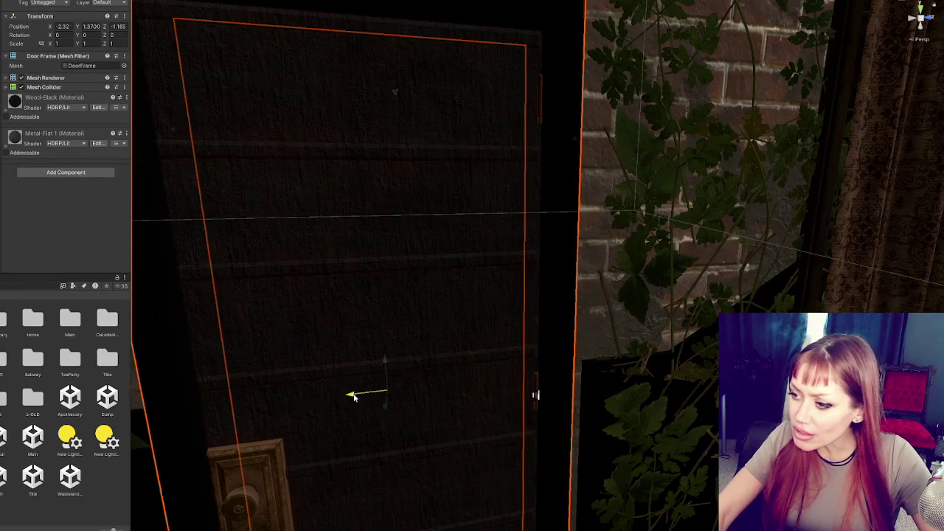
{"action": "mouse_move", "coordinate": [359, 392]}
{"action": "left_mouse_down"}
{"action": "mouse_move", "coordinate": [453, 314]}
{"action": "mouse_move", "coordinate": [381, 303]}
{"action": "mouse_move", "coordinate": [434, 298]}
{"action": "mouse_move", "coordinate": [472, 259]}
{"action": "mouse_move", "coordinate": [482, 289]}
{"action": "mouse_move", "coordinate": [501, 296]}
{"action": "left_mouse_up"}
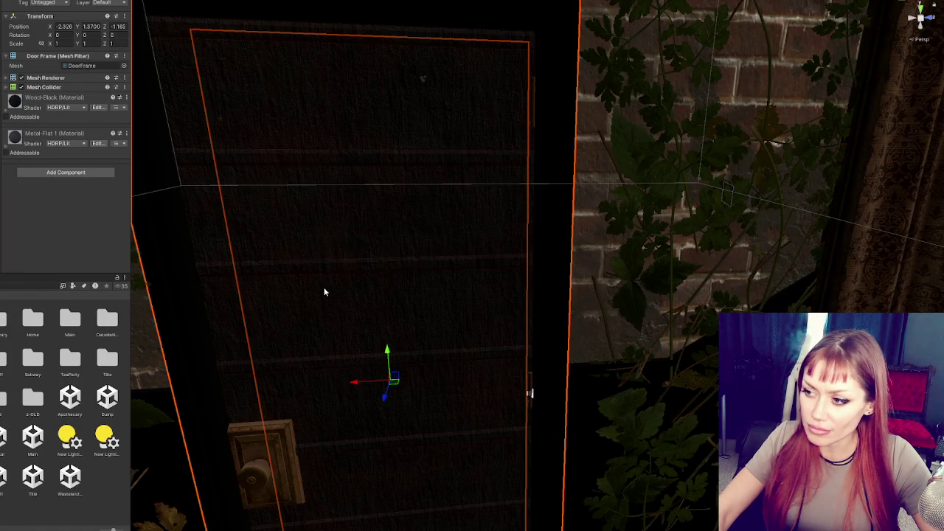
{"action": "left_click", "coordinate": [375, 301]}
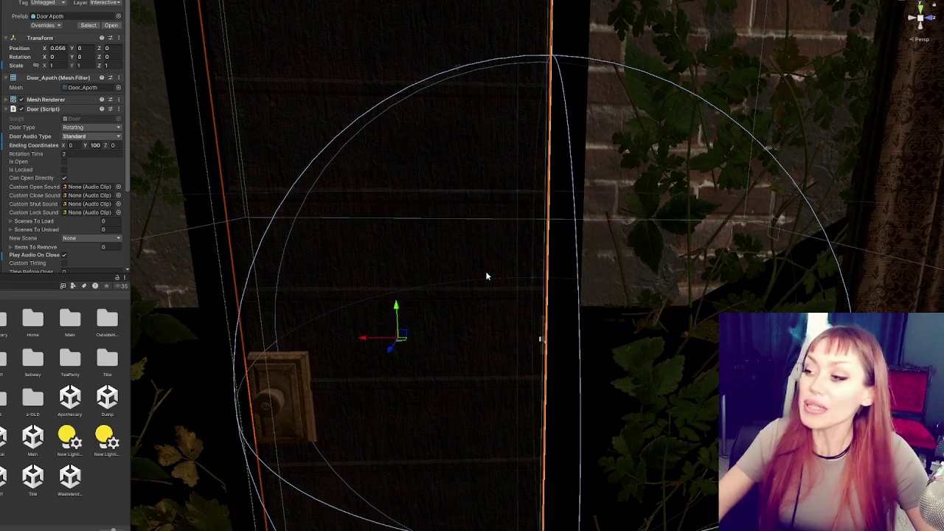
{"action": "mouse_move", "coordinate": [486, 276]}
{"action": "left_mouse_down", "text": "alt"}
{"action": "mouse_move", "coordinate": [474, 160]}
{"action": "mouse_move", "coordinate": [516, 214]}
{"action": "mouse_move", "coordinate": [480, 209]}
{"action": "mouse_move", "coordinate": [482, 185]}
{"action": "mouse_move", "coordinate": [496, 234]}
{"action": "mouse_move", "coordinate": [494, 315]}
{"action": "mouse_move", "coordinate": [531, 320]}
{"action": "left_mouse_up", "text": "alt"}
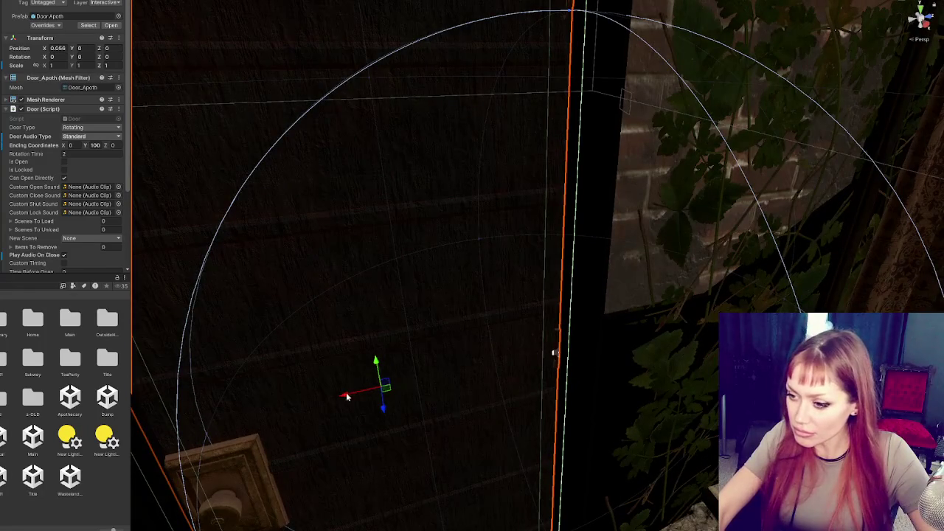
{"action": "left_click_drag", "start_coordinate": [347, 397], "coordinate": [352, 392]}
{"action": "key", "text": "f"}
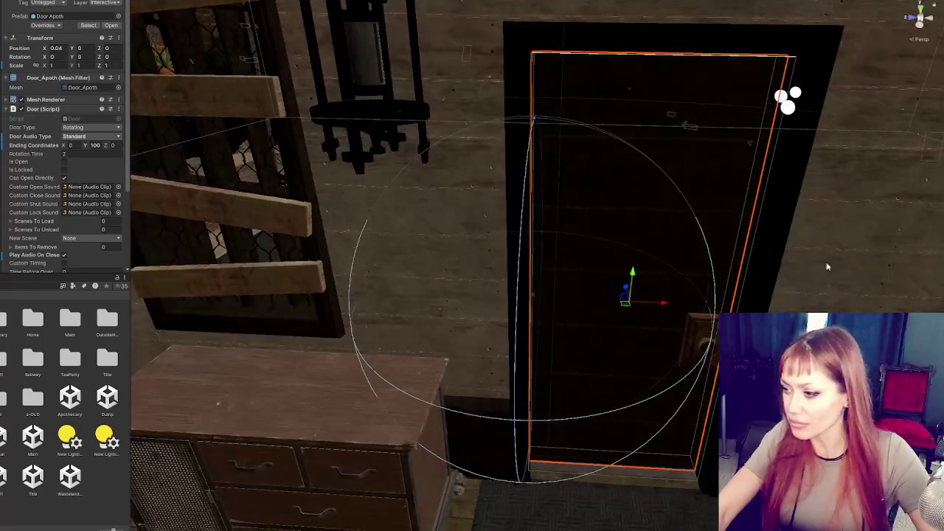
Select the Door Frame and move it along X to -2.299.
{"action": "mouse_move", "coordinate": [827, 267]}
{"action": "left_mouse_down", "text": "alt"}
{"action": "mouse_move", "coordinate": [687, 249]}
{"action": "mouse_move", "coordinate": [584, 162]}
{"action": "mouse_move", "coordinate": [597, 152]}
{"action": "mouse_move", "coordinate": [584, 147]}
{"action": "mouse_move", "coordinate": [600, 154]}
{"action": "mouse_move", "coordinate": [588, 158]}
{"action": "mouse_move", "coordinate": [633, 228]}
{"action": "mouse_move", "coordinate": [485, 223]}
{"action": "mouse_move", "coordinate": [342, 327]}
{"action": "mouse_move", "coordinate": [331, 211]}
{"action": "left_mouse_up", "text": "alt"}
{"action": "left_click", "coordinate": [331, 211]}
{"action": "left_click_drag", "start_coordinate": [599, 180], "coordinate": [622, 225], "text": "alt"}
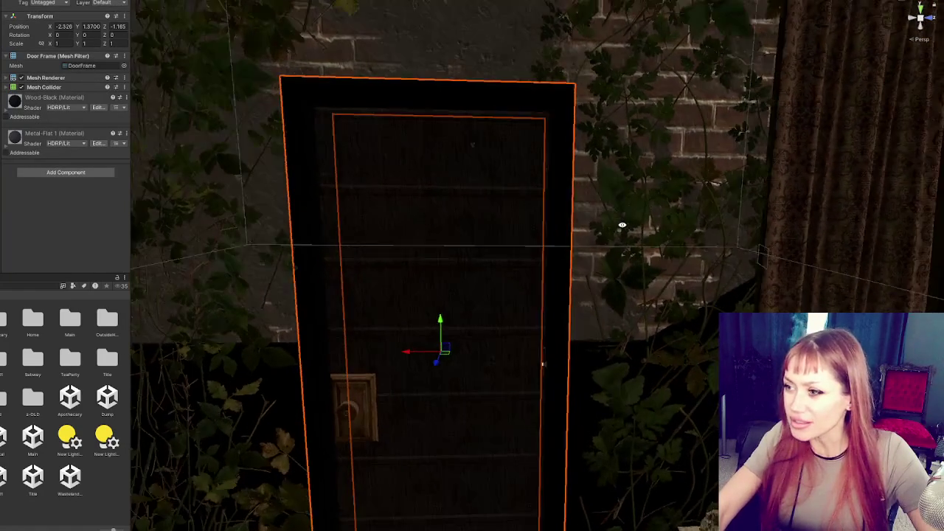
{"action": "mouse_move", "coordinate": [406, 352]}
{"action": "left_mouse_down"}
{"action": "mouse_move", "coordinate": [271, 295]}
{"action": "mouse_move", "coordinate": [514, 217]}
{"action": "mouse_move", "coordinate": [561, 183]}
{"action": "mouse_move", "coordinate": [481, 215]}
{"action": "left_mouse_up"}
{"action": "mouse_move", "coordinate": [493, 157]}
{"action": "left_mouse_down", "text": "alt"}
{"action": "mouse_move", "coordinate": [170, 292]}
{"action": "mouse_move", "coordinate": [480, 285]}
{"action": "mouse_move", "coordinate": [522, 383]}
{"action": "left_mouse_up", "text": "alt"}
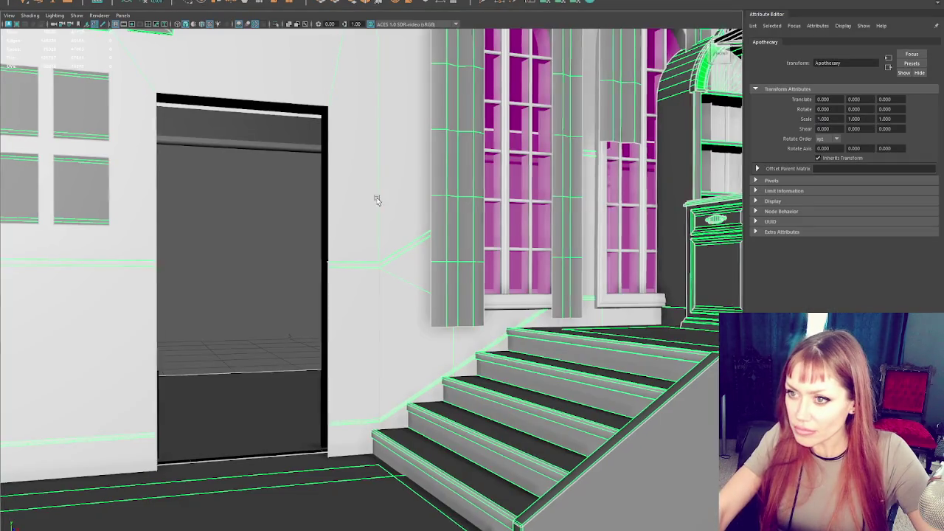
{"action": "mouse_move", "coordinate": [376, 199]}
{"action": "left_mouse_down", "text": "alt"}
{"action": "mouse_move", "coordinate": [417, 255]}
{"action": "mouse_move", "coordinate": [382, 279]}
{"action": "left_mouse_up", "text": "alt"}
In wireframe, move the inner wall's doorway-side vertices slightly left.
{"action": "right_click", "coordinate": [401, 294]}
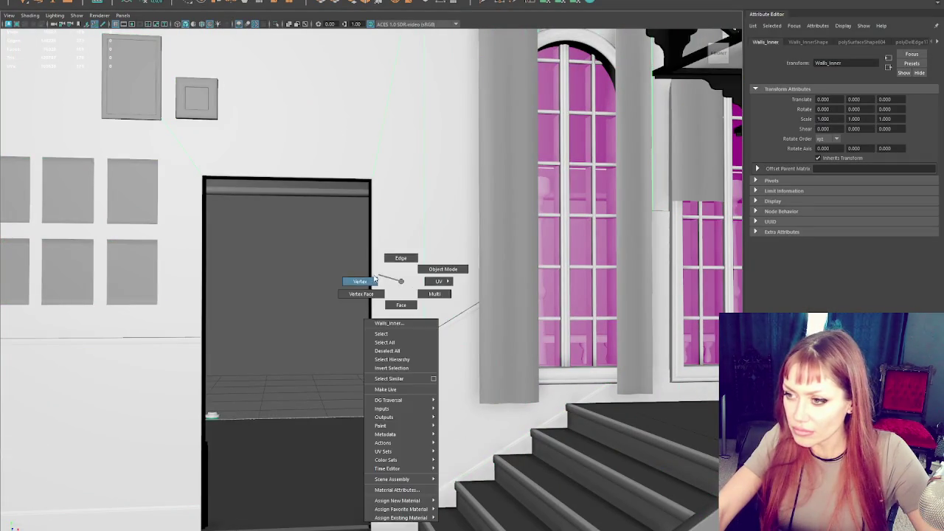
{"action": "key", "text": "4"}
{"action": "left_click", "coordinate": [371, 221]}
{"action": "mouse_move", "coordinate": [354, 413]}
{"action": "left_mouse_down", "text": "alt"}
{"action": "mouse_move", "coordinate": [416, 390]}
{"action": "mouse_move", "coordinate": [395, 426]}
{"action": "left_mouse_up", "text": "alt"}
{"action": "left_click_drag", "start_coordinate": [421, 259], "coordinate": [415, 259]}
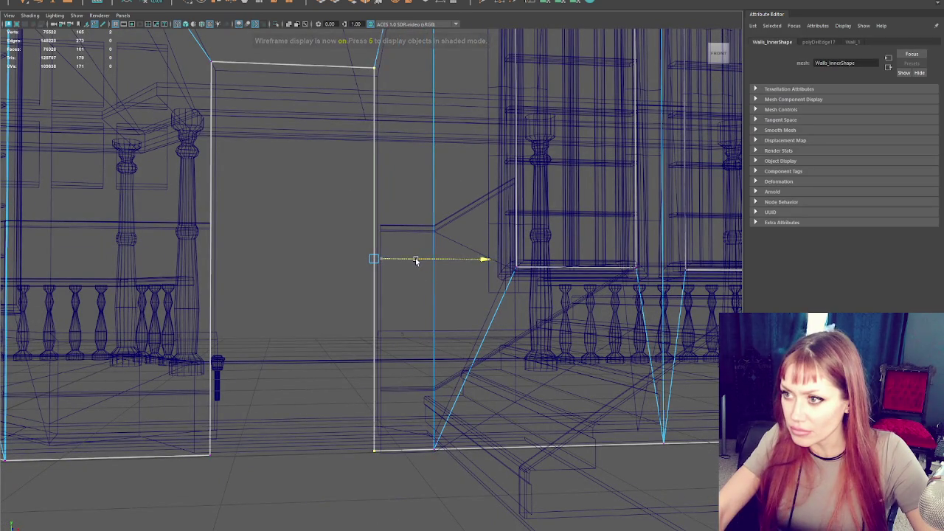
Shift the wall trim's vertices beside the doorway slightly left, then select all its faces.
{"action": "left_click", "coordinate": [391, 222]}
{"action": "left_click", "coordinate": [391, 227]}
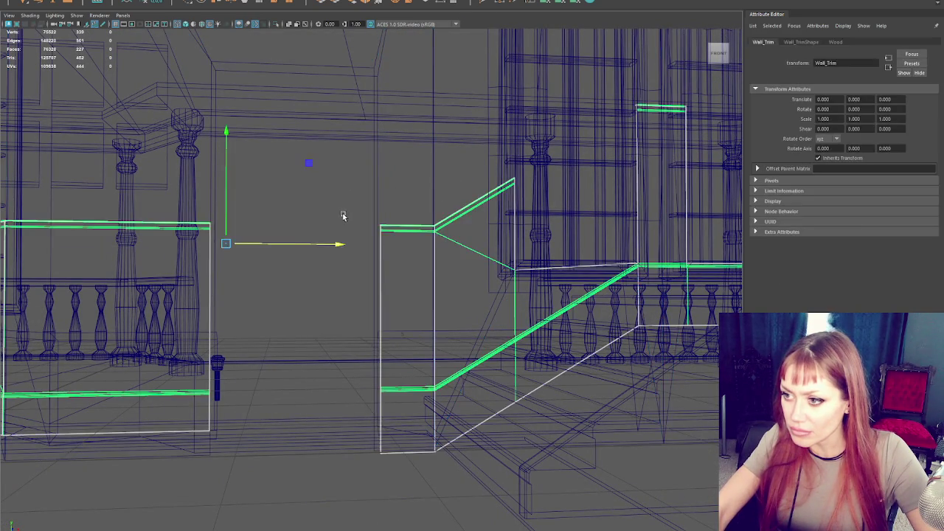
{"action": "left_click_drag", "start_coordinate": [321, 201], "coordinate": [335, 233]}
{"action": "left_click_drag", "start_coordinate": [436, 339], "coordinate": [402, 338]}
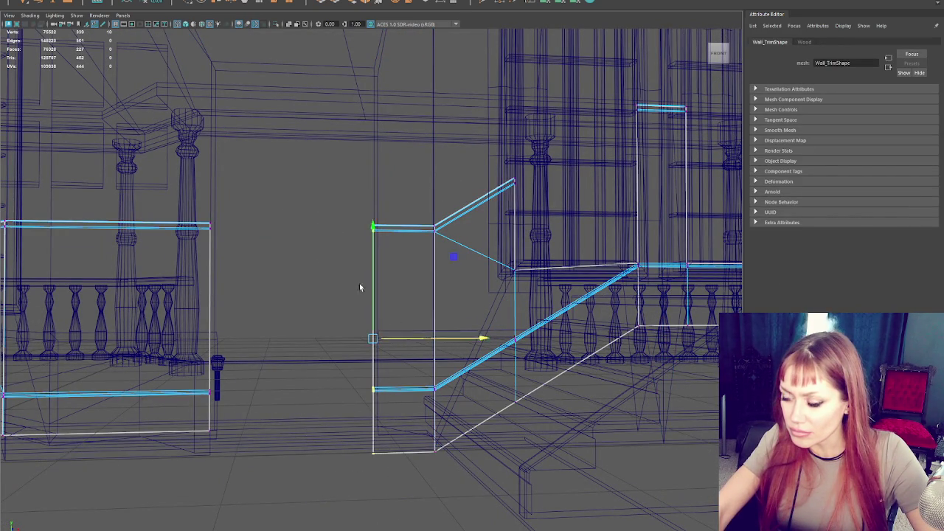
{"action": "left_click", "coordinate": [336, 226]}
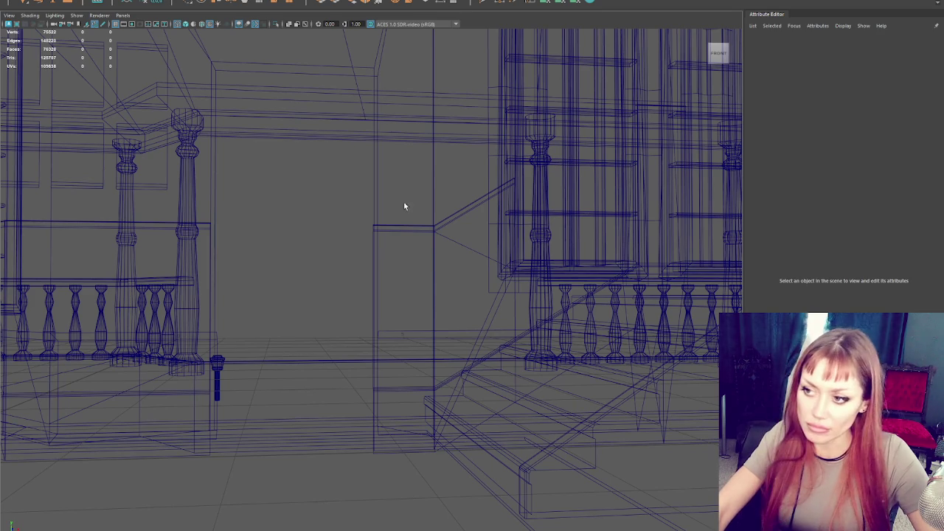
{"action": "left_click", "coordinate": [405, 230]}
{"action": "key", "text": "ctrl+F11"}
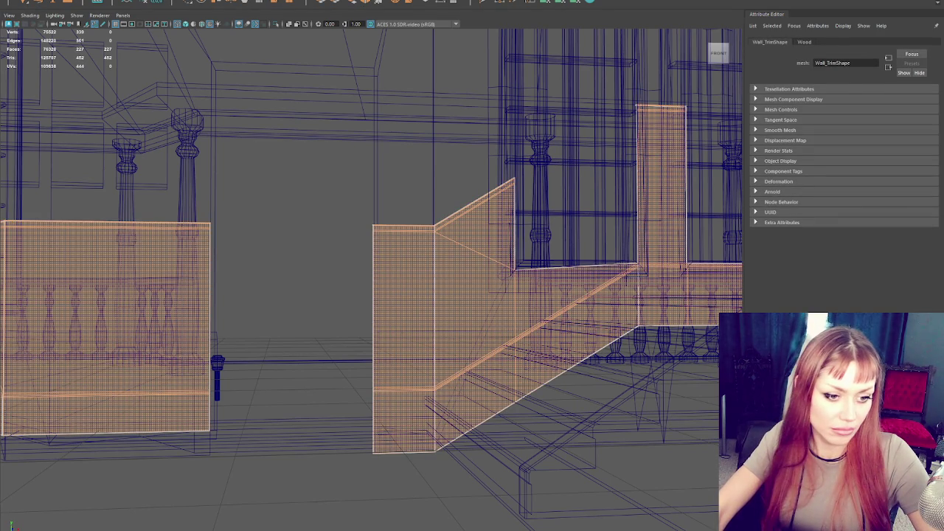
Return the inner walls to Object Mode with textured shaded display.
{"action": "right_click", "coordinate": [326, 252]}
{"action": "left_click", "coordinate": [331, 155]}
{"action": "left_click", "coordinate": [377, 186]}
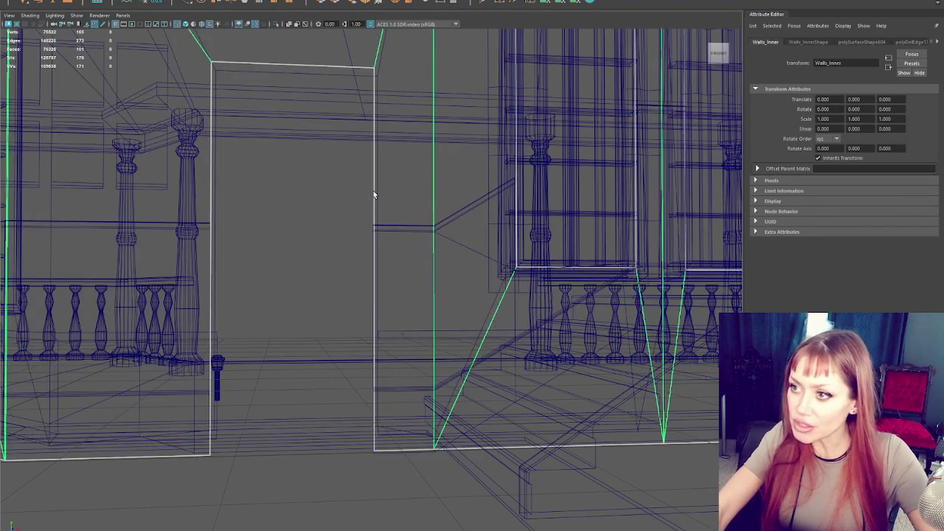
{"action": "key", "text": "6"}
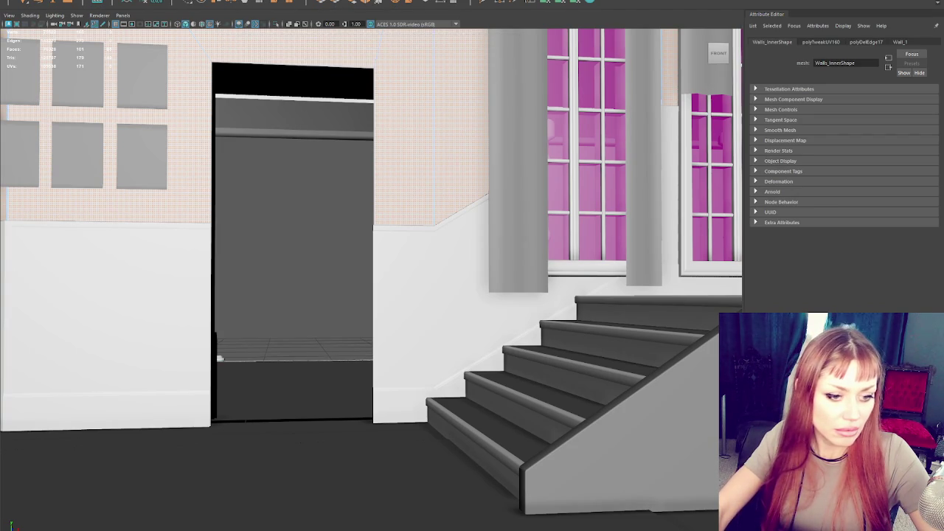
{"action": "right_click", "coordinate": [188, 287]}
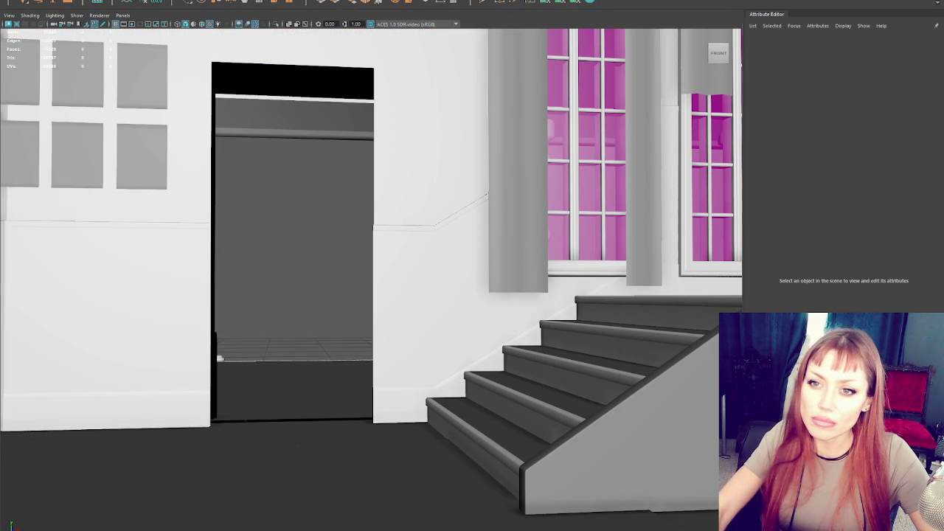
{"action": "left_click", "coordinate": [52, 136]}
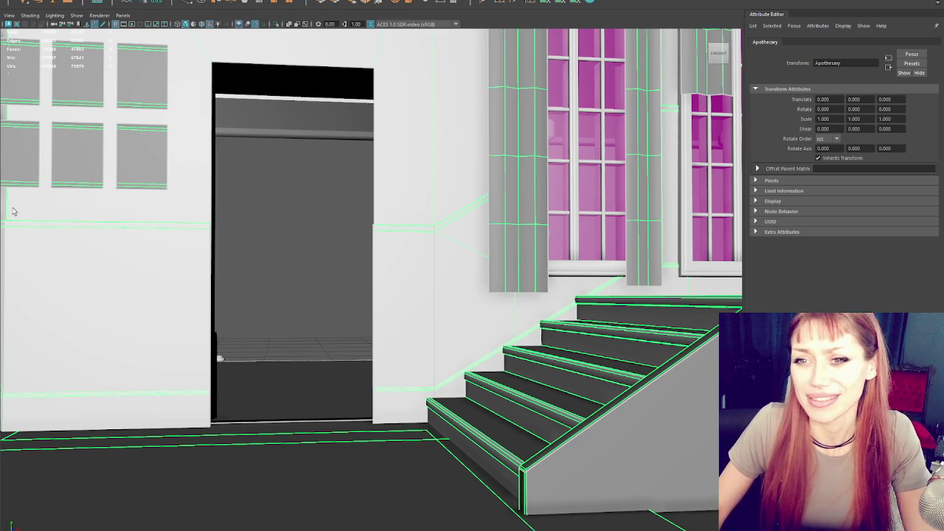
Switch to Unity and orbit the reimported Apothecary model to face the door.
{"action": "key", "text": "alt+Tab"}
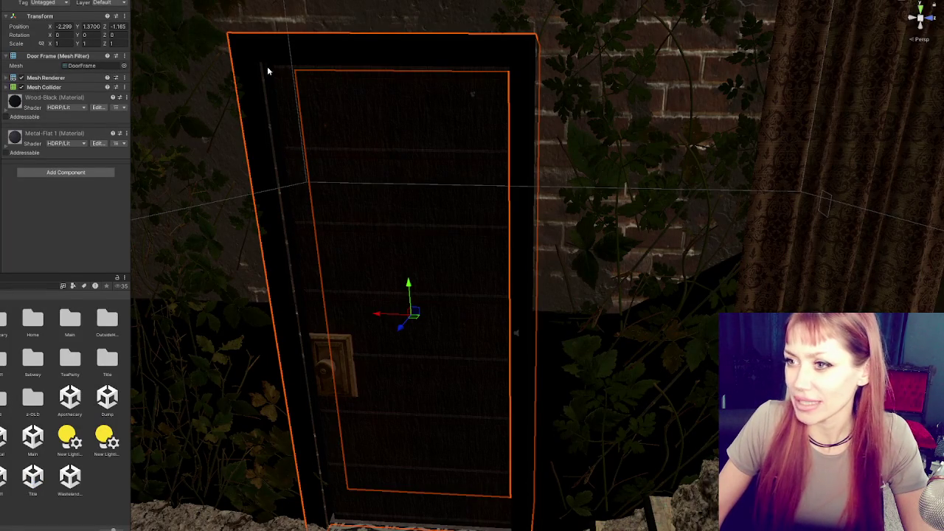
{"action": "mouse_move", "coordinate": [266, 104]}
{"action": "left_mouse_down"}
{"action": "mouse_move", "coordinate": [327, 129]}
{"action": "mouse_move", "coordinate": [306, 123]}
{"action": "left_mouse_up"}
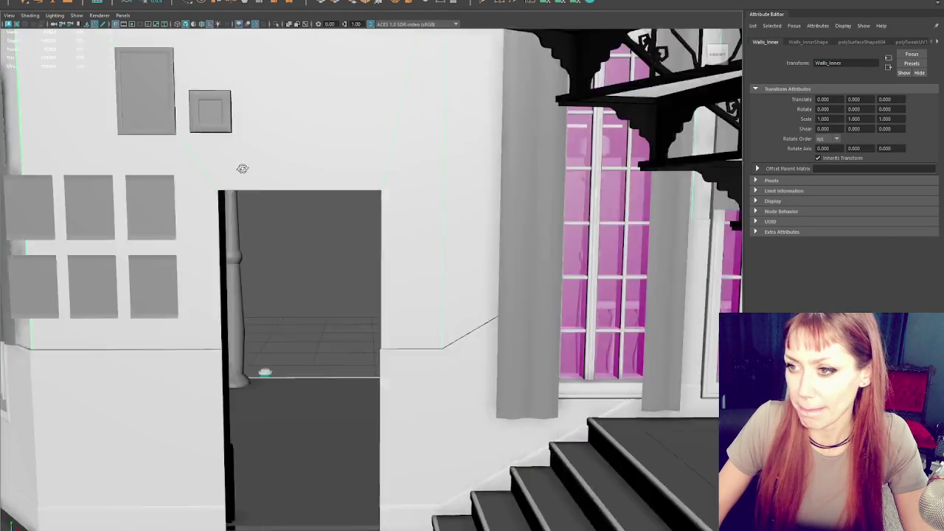
{"action": "left_click_drag", "start_coordinate": [243, 169], "coordinate": [285, 243]}
Recheck Wall_Trim and Walls_Inner in wireframe and faces mode, then reselect the Apothecary group.
{"action": "left_click", "coordinate": [283, 235]}
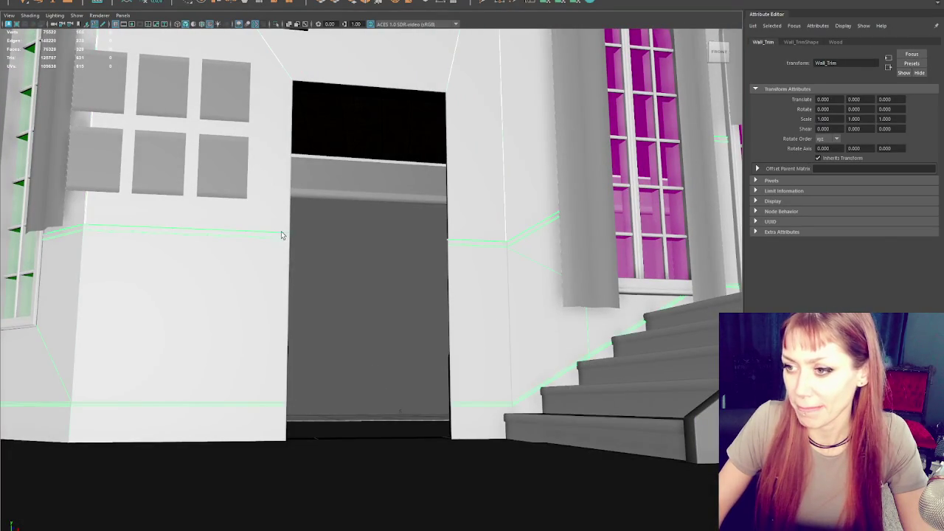
{"action": "right_click", "coordinate": [371, 252]}
{"action": "key", "text": "4"}
{"action": "key", "text": "6"}
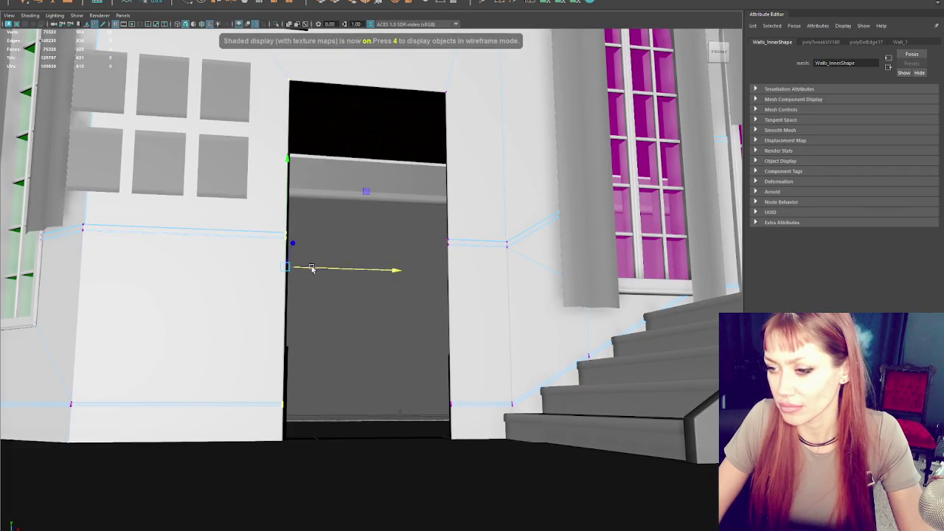
{"action": "left_click", "coordinate": [383, 213]}
{"action": "left_click", "coordinate": [468, 244]}
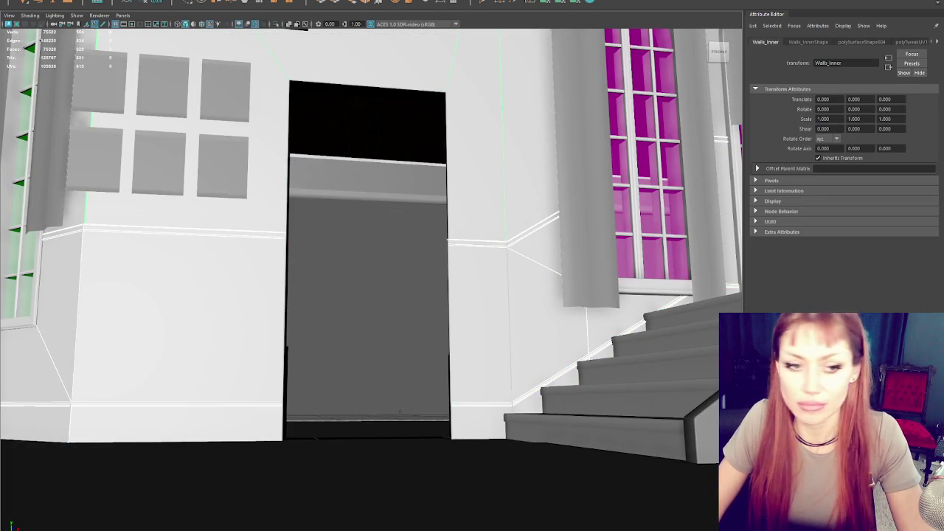
{"action": "key", "text": "F11"}
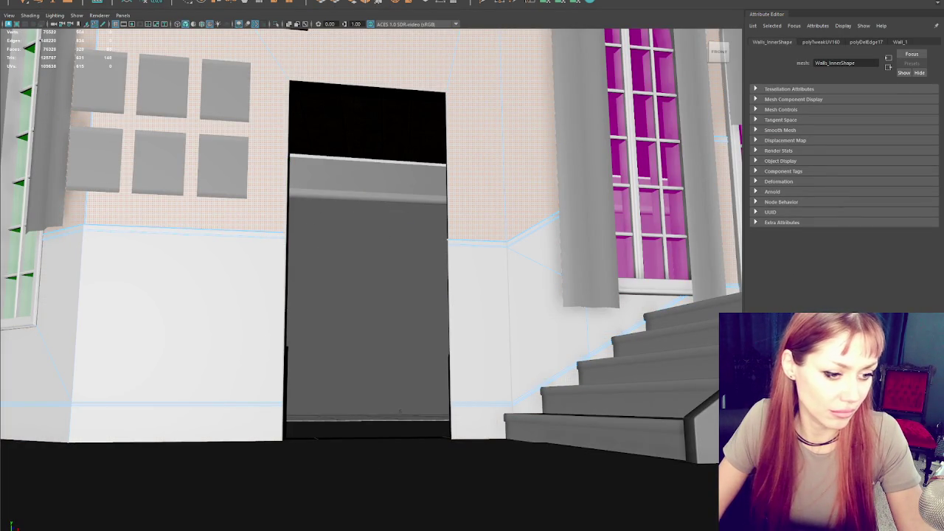
{"action": "left_click", "coordinate": [231, 267]}
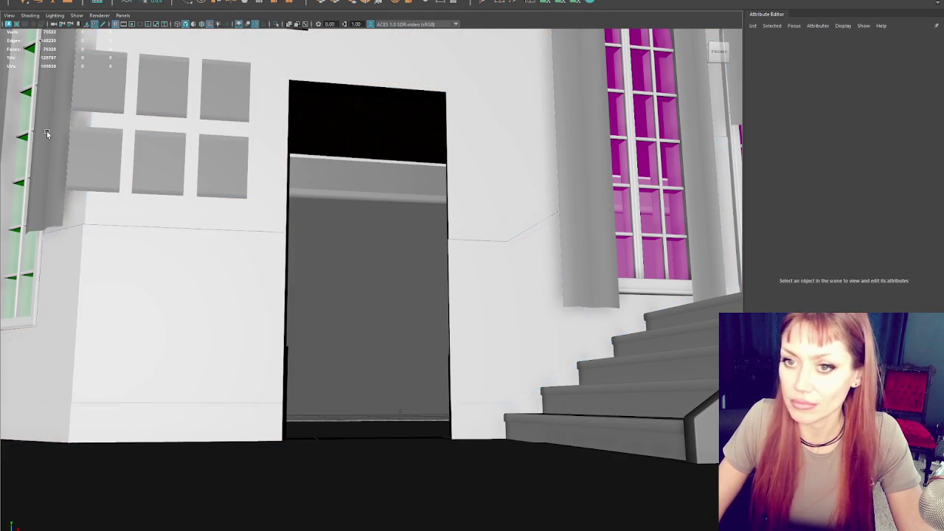
{"action": "left_click", "coordinate": [47, 372]}
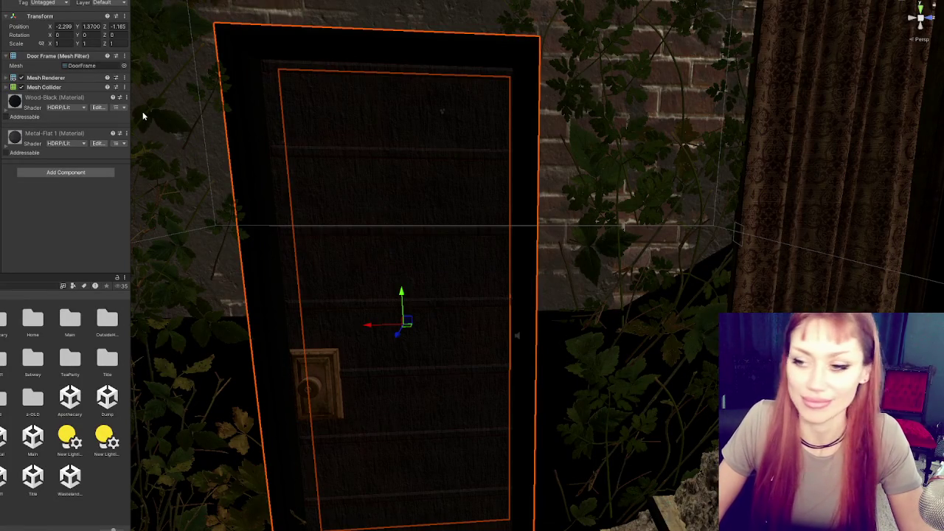
Slide Door_Apoth along X until its Position X reads 0.078.
{"action": "left_click", "coordinate": [392, 280]}
{"action": "scroll", "coordinate": [442, 251], "scroll_direction": "up", "scroll_amount": 3}
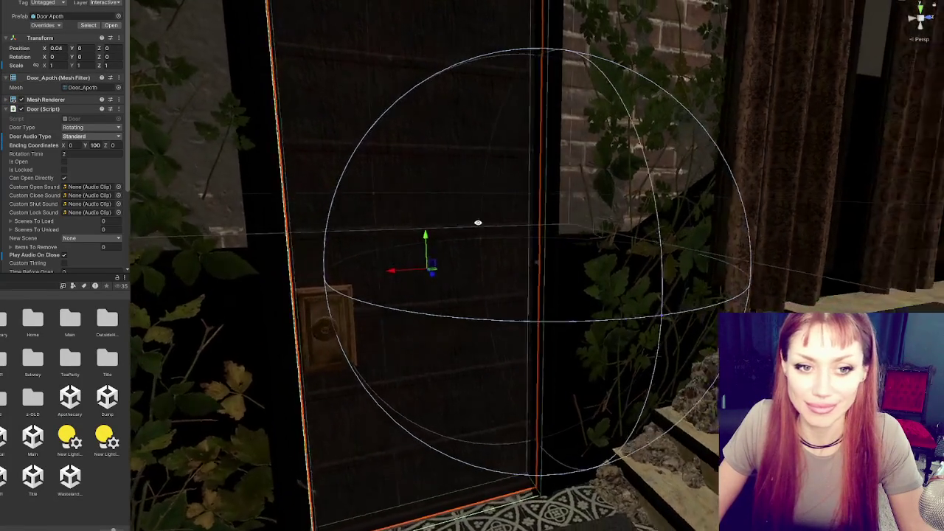
{"action": "left_click_drag", "start_coordinate": [479, 223], "coordinate": [465, 240]}
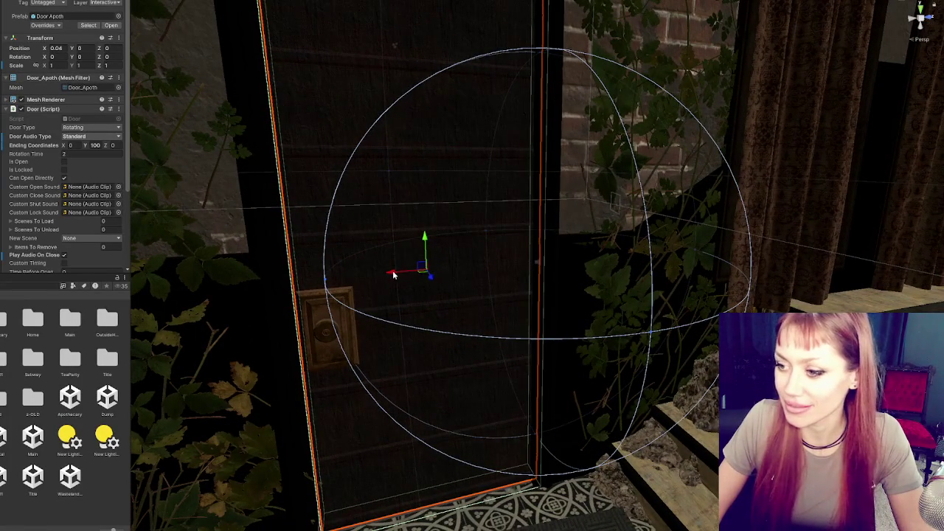
{"action": "left_click_drag", "start_coordinate": [393, 275], "coordinate": [385, 276]}
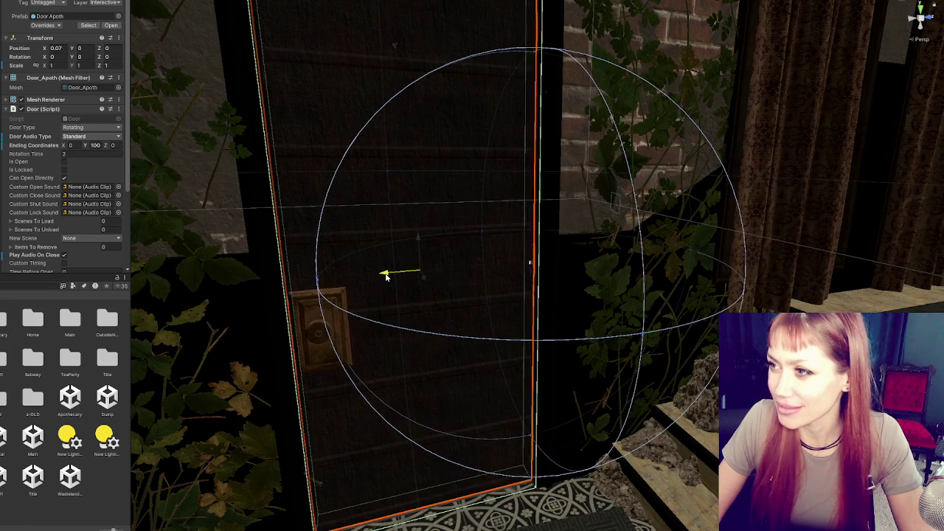
{"action": "left_click_drag", "start_coordinate": [385, 276], "coordinate": [383, 277]}
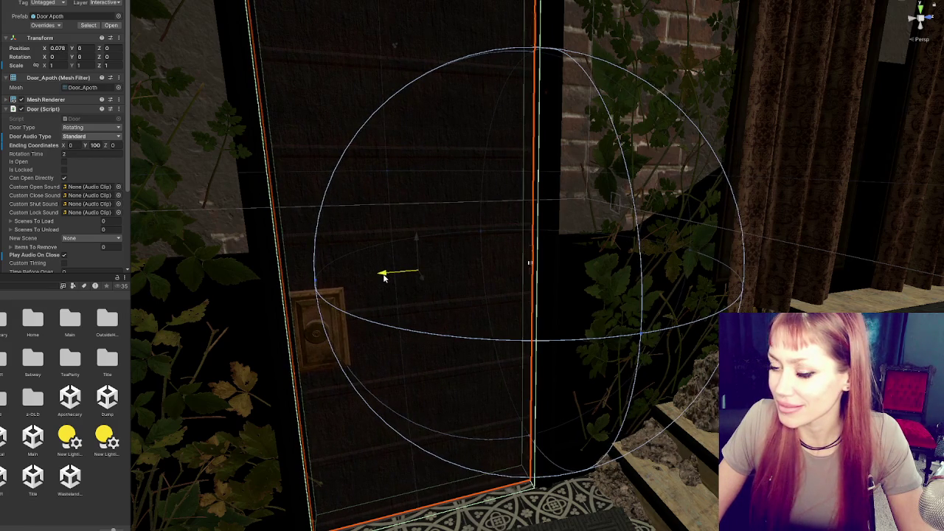
{"action": "left_click", "coordinate": [99, 487]}
Shift the plant overlapping the door slightly away from it.
{"action": "mouse_move", "coordinate": [221, 413]}
{"action": "left_mouse_down"}
{"action": "mouse_move", "coordinate": [236, 391]}
{"action": "mouse_move", "coordinate": [213, 437]}
{"action": "left_mouse_up"}
{"action": "left_click", "coordinate": [327, 450]}
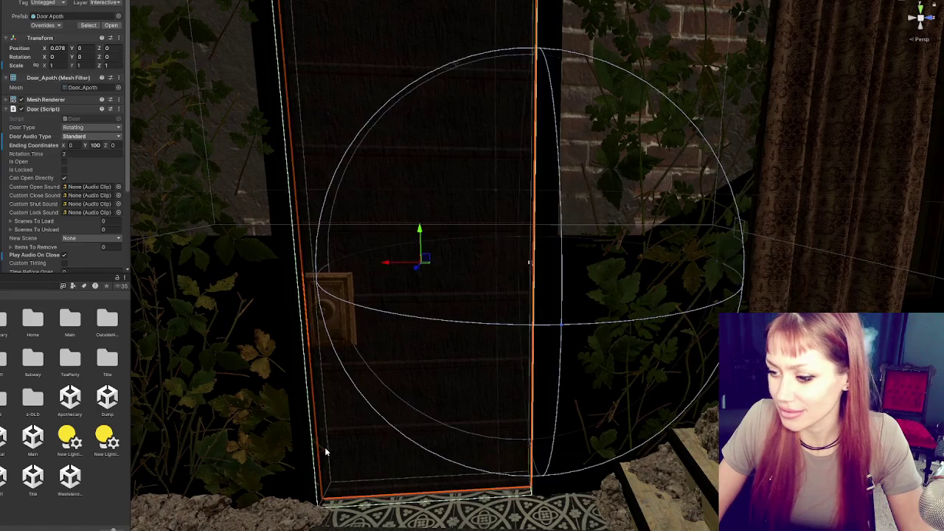
{"action": "left_click", "coordinate": [325, 449]}
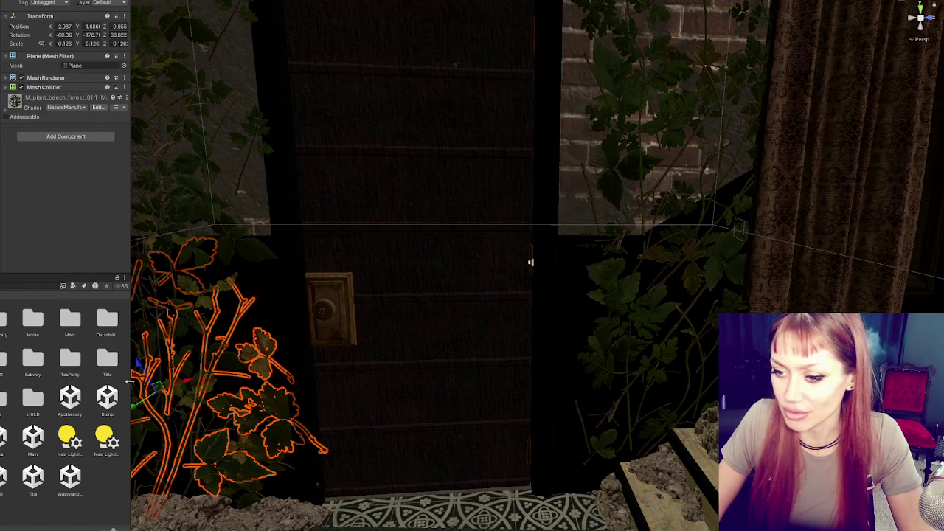
{"action": "mouse_move", "coordinate": [148, 383]}
{"action": "left_mouse_down"}
{"action": "mouse_move", "coordinate": [142, 399]}
{"action": "mouse_move", "coordinate": [179, 379]}
{"action": "mouse_move", "coordinate": [170, 381]}
{"action": "left_mouse_up"}
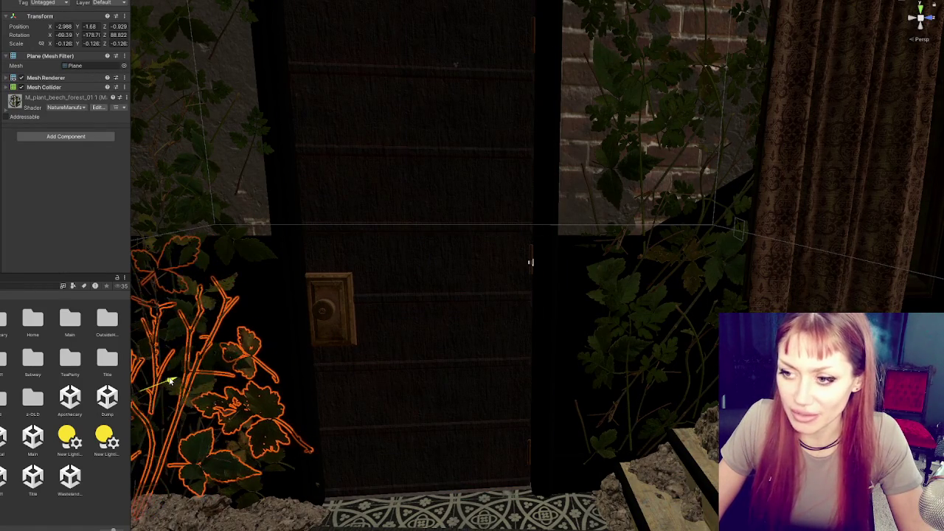
{"action": "left_click", "coordinate": [277, 390]}
{"action": "left_click_drag", "start_coordinate": [277, 390], "coordinate": [345, 330]}
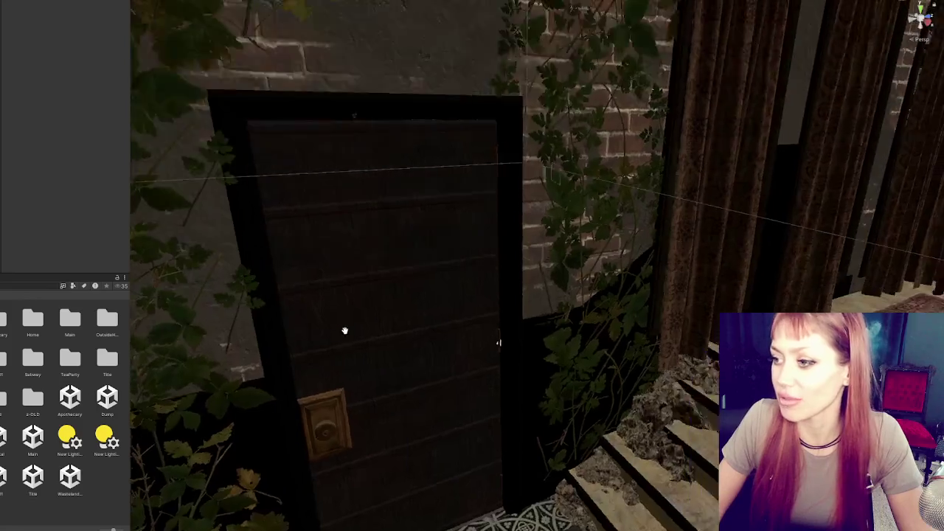
Maximise the Scene view with Shift+Space to show the shop's main room full width.
{"action": "scroll", "coordinate": [344, 331], "scroll_direction": "down", "scroll_amount": 3}
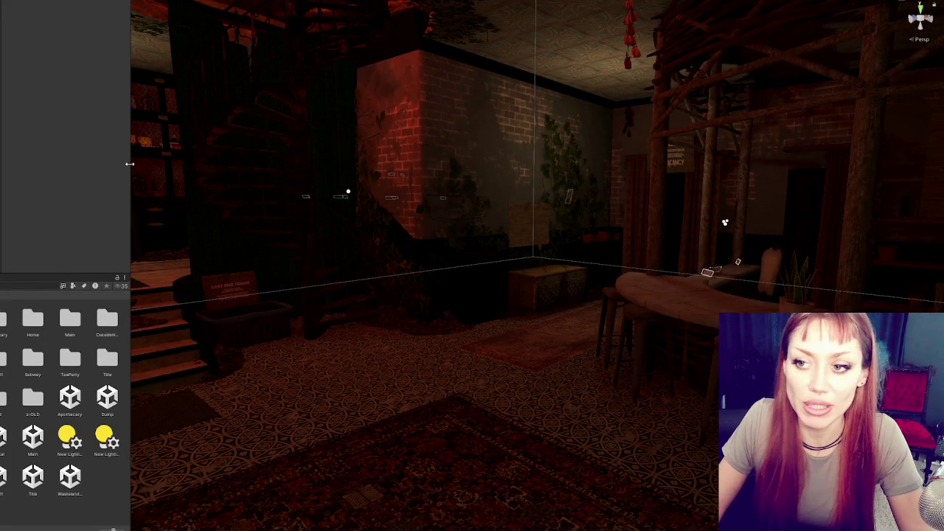
{"action": "key", "text": "shift+space"}
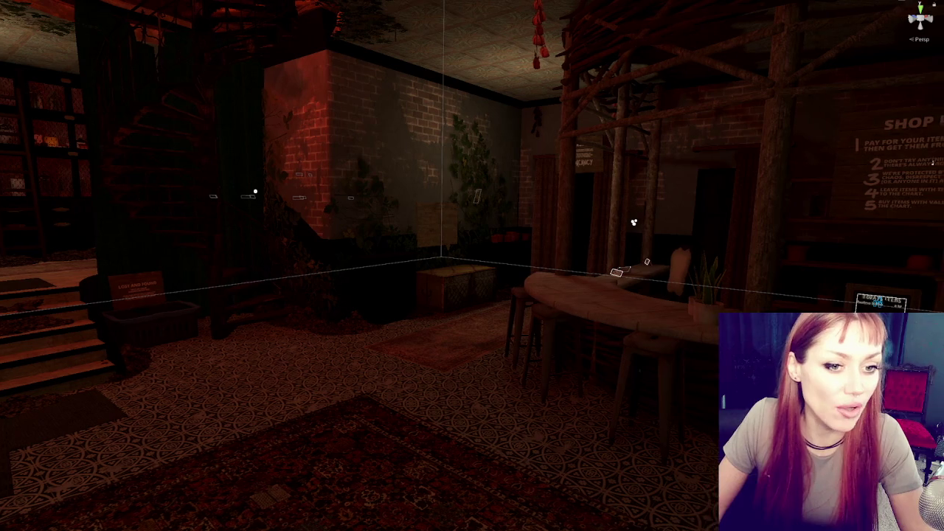